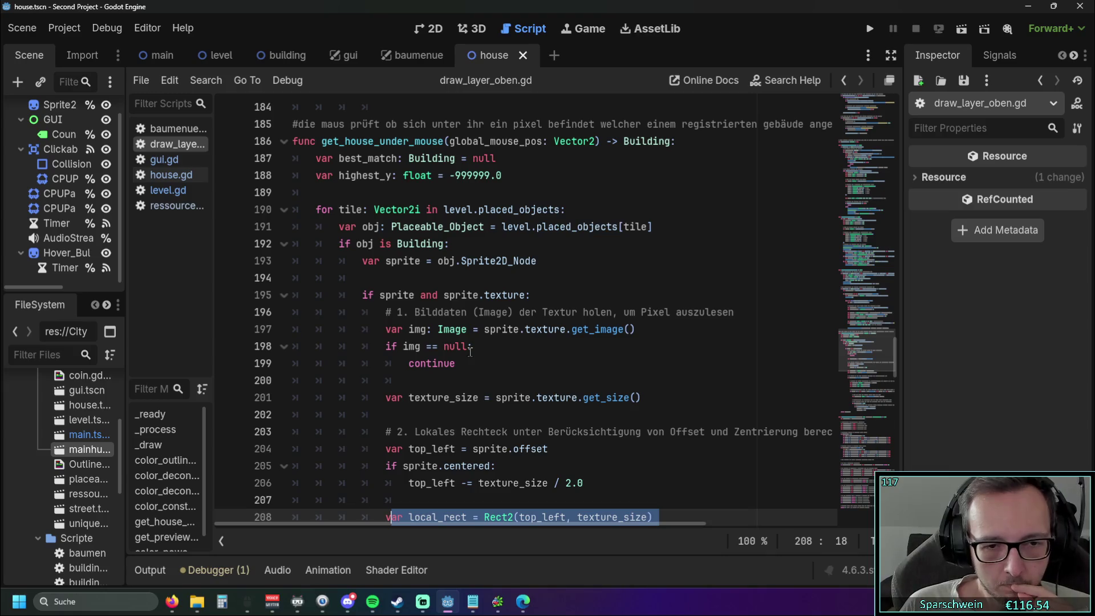
Step: Review the Placeable_Object type name on lines 191–192 of the current script
{"action": "scroll", "coordinate": [470, 351], "scroll_direction": "down", "scroll_amount": 5}
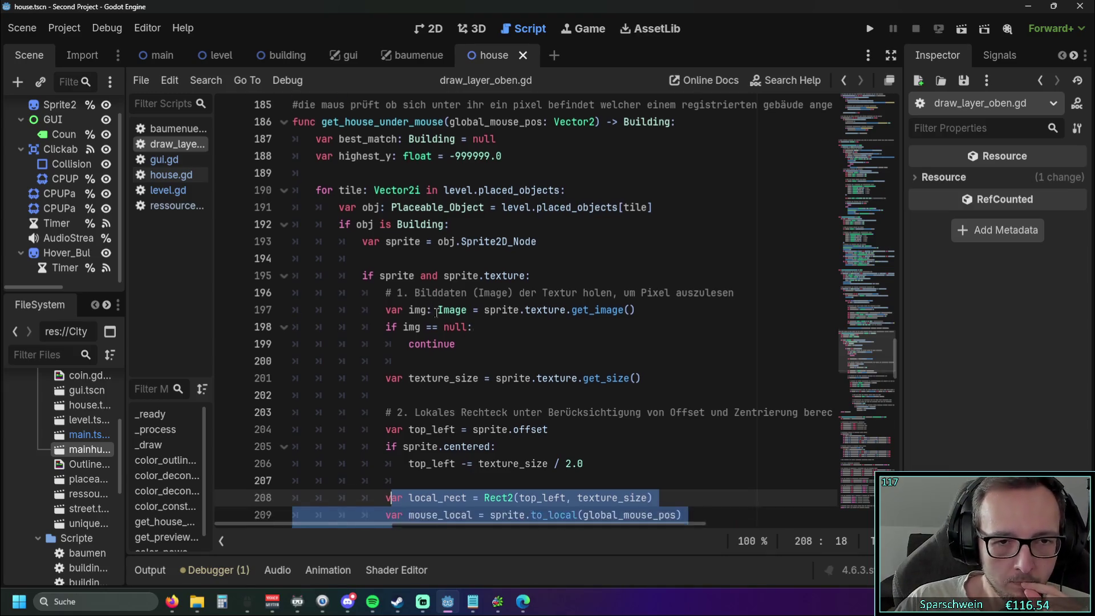
{"action": "left_click", "coordinate": [380, 349]}
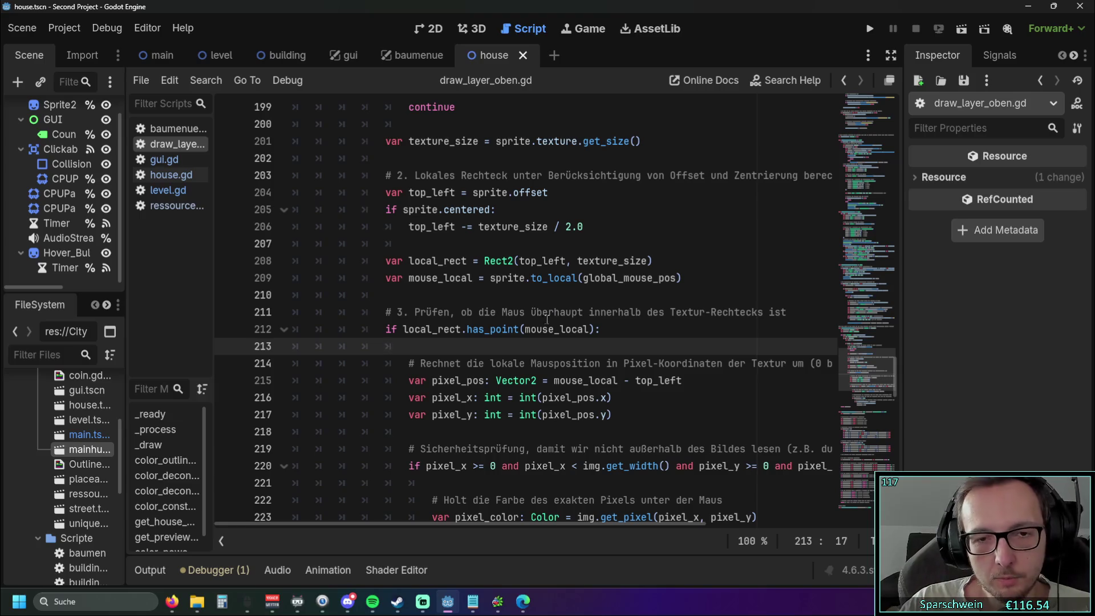
{"action": "scroll", "coordinate": [540, 323], "scroll_direction": "up", "scroll_amount": 4}
{"action": "scroll", "coordinate": [540, 322], "scroll_direction": "up", "scroll_amount": 1}
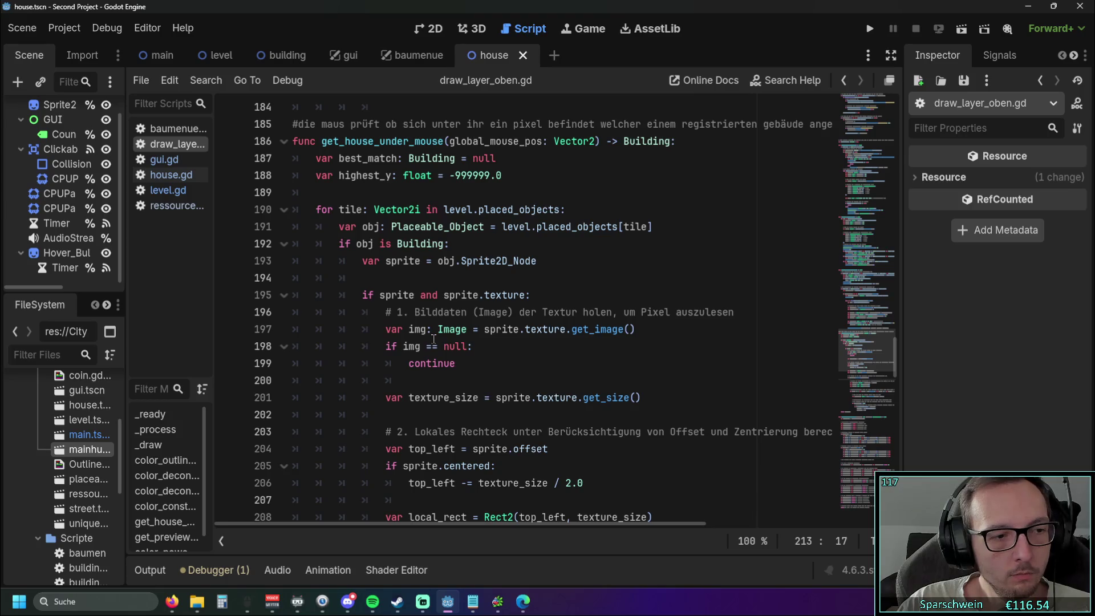
{"action": "scroll", "coordinate": [502, 346], "scroll_direction": "down", "scroll_amount": 1}
{"action": "scroll", "coordinate": [502, 346], "scroll_direction": "up", "scroll_amount": 2}
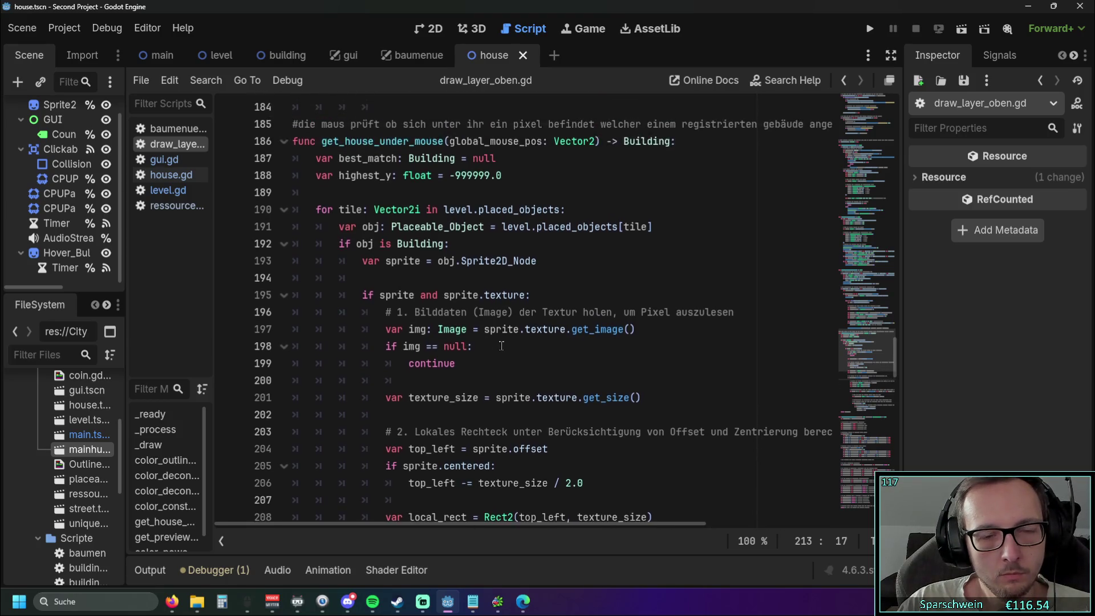
{"action": "left_click_drag", "start_coordinate": [391, 278], "coordinate": [485, 278]}
{"action": "left_click", "coordinate": [487, 298]}
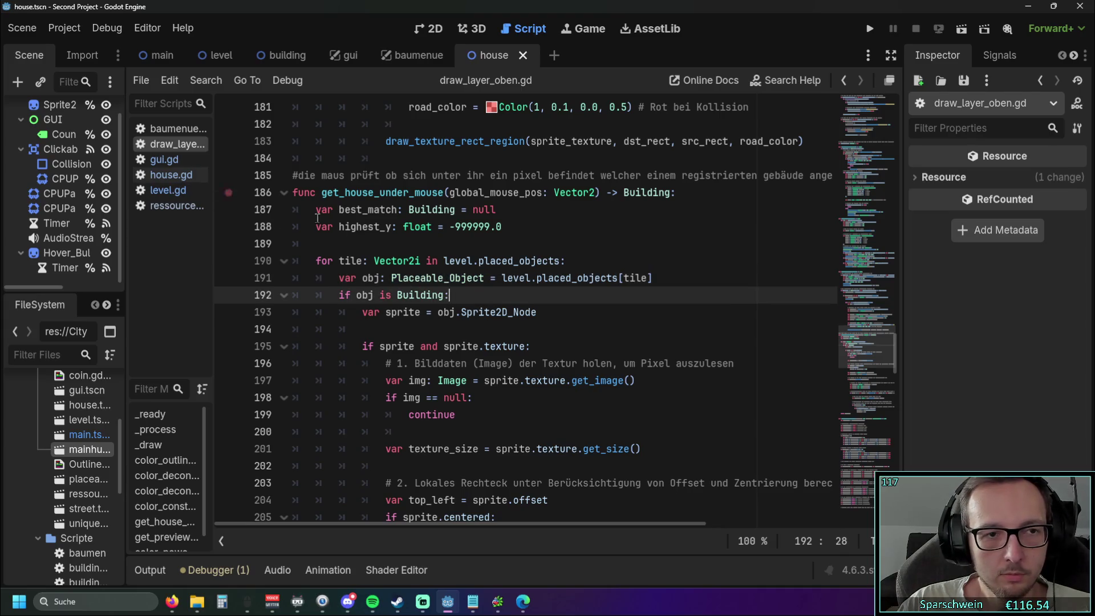
{"action": "left_click", "coordinate": [498, 283]}
{"action": "left_click", "coordinate": [476, 303]}
{"action": "mouse_move", "coordinate": [474, 309]}
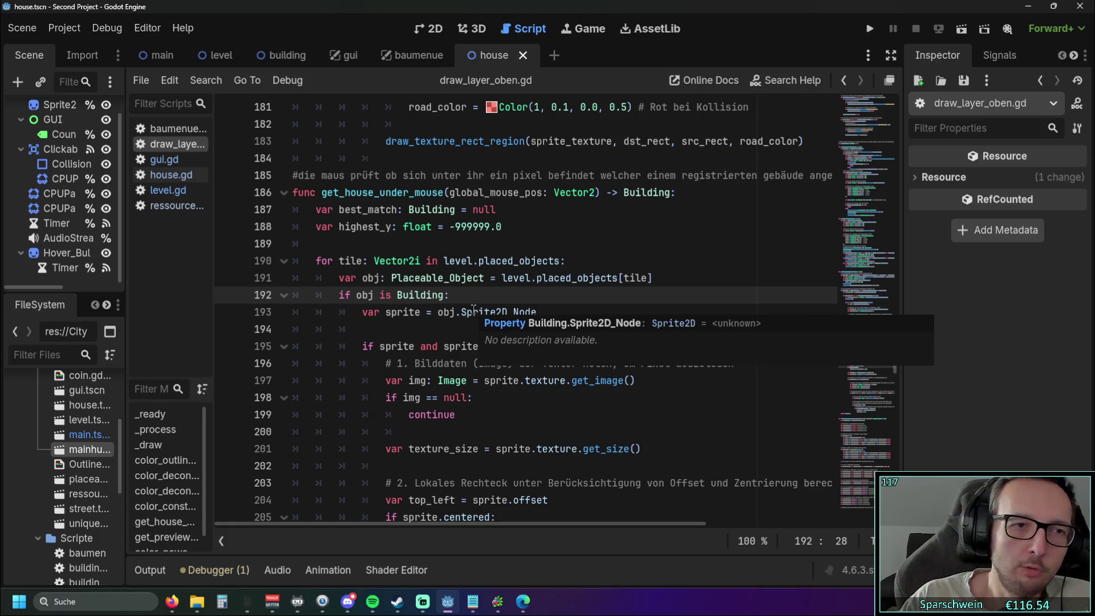
Step: Switch to level.gd and set a breakpoint on line 44 above placed_objects
{"action": "left_click", "coordinate": [165, 159]}
{"action": "left_click", "coordinate": [171, 175]}
{"action": "left_click", "coordinate": [164, 159]}
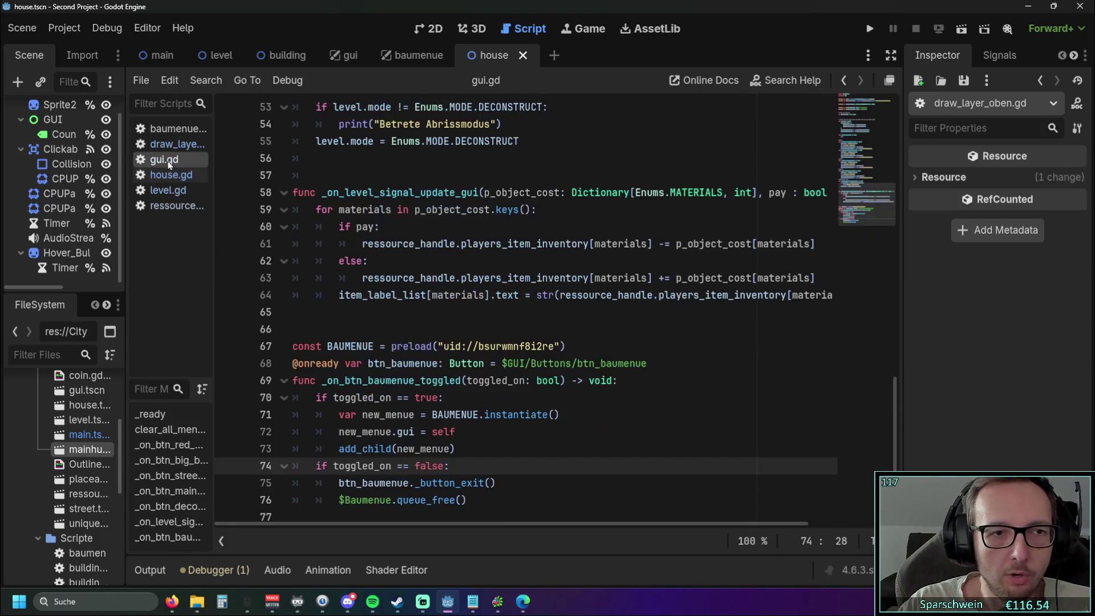
{"action": "left_click", "coordinate": [177, 190]}
{"action": "mouse_move", "coordinate": [879, 426]}
{"action": "left_mouse_down"}
{"action": "mouse_move", "coordinate": [891, 168]}
{"action": "mouse_move", "coordinate": [878, 235]}
{"action": "mouse_move", "coordinate": [881, 177]}
{"action": "mouse_move", "coordinate": [877, 186]}
{"action": "left_mouse_up"}
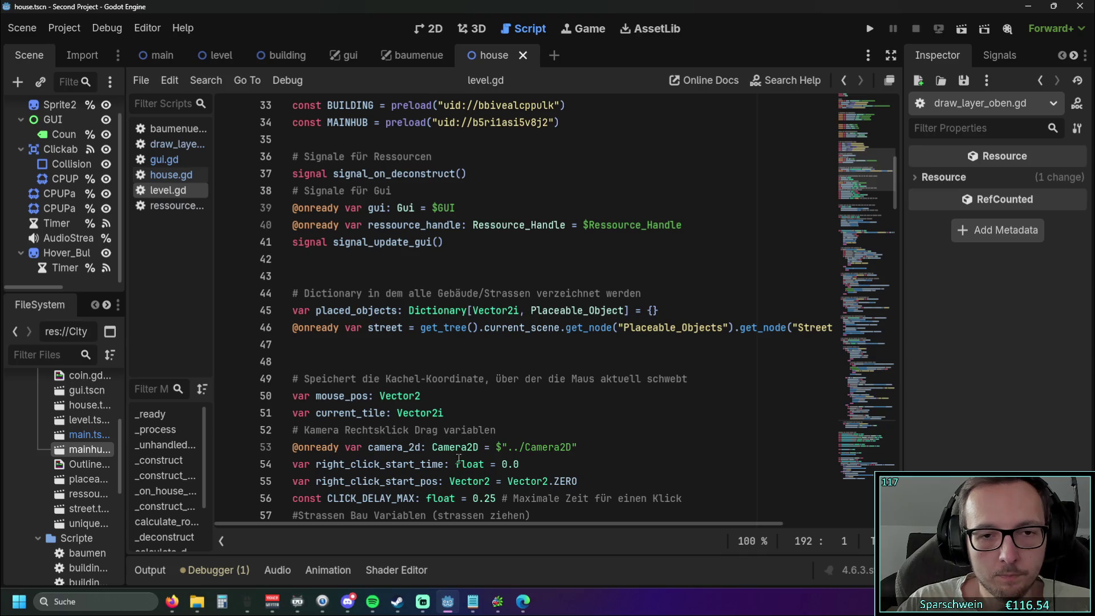
{"action": "mouse_move", "coordinate": [413, 528]}
{"action": "left_mouse_down"}
{"action": "mouse_move", "coordinate": [485, 525]}
{"action": "mouse_move", "coordinate": [394, 526]}
{"action": "left_mouse_up"}
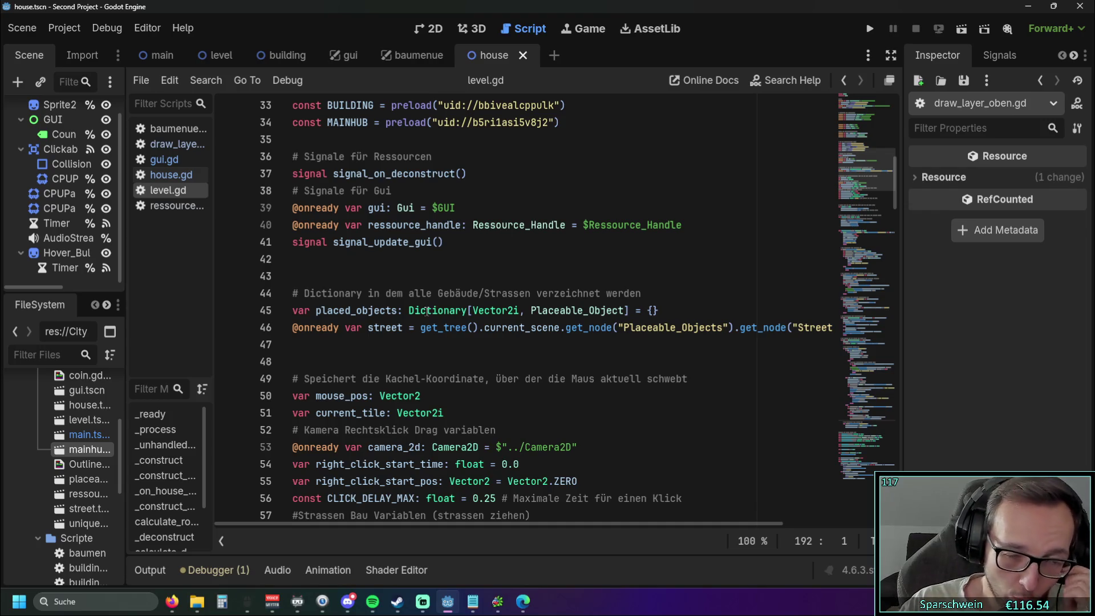
{"action": "mouse_move", "coordinate": [427, 311]}
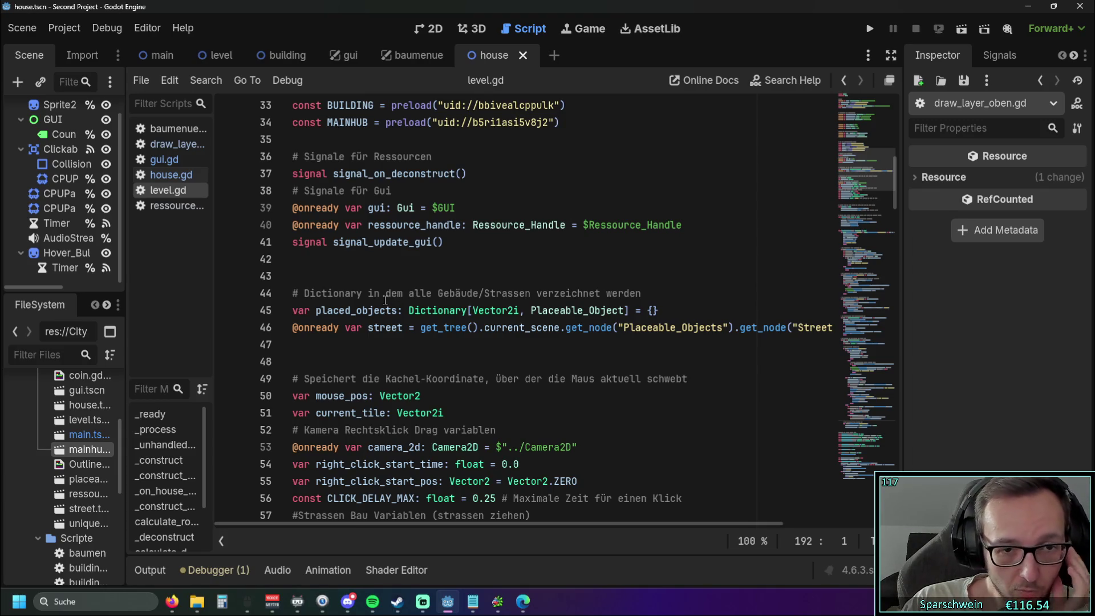
{"action": "left_click", "coordinate": [231, 293]}
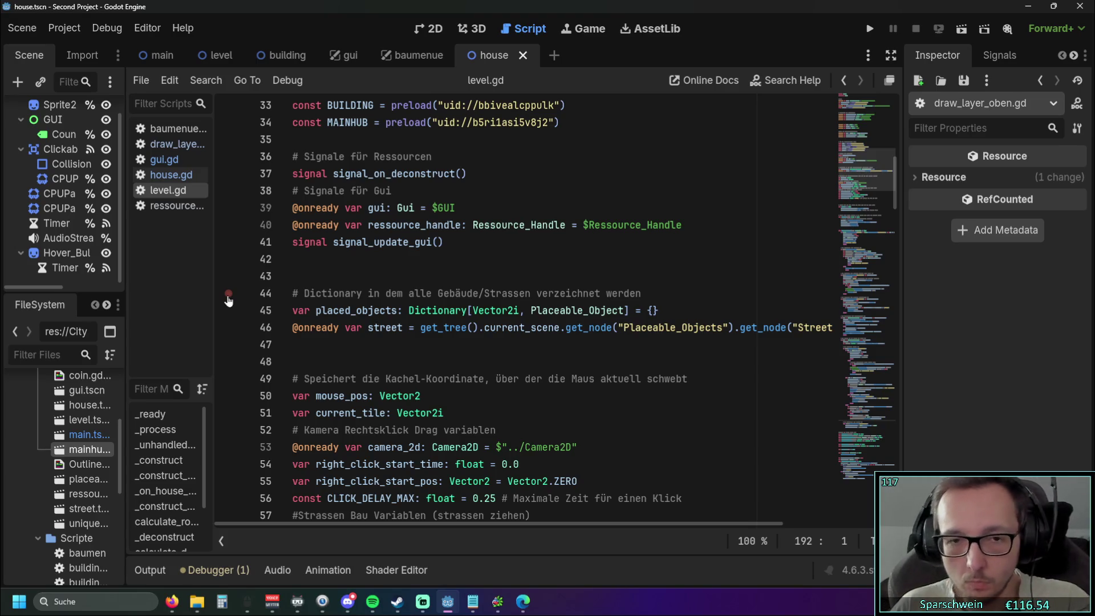
Step: Open house.gd and select the set_coin_outline function through its return
{"action": "left_click", "coordinate": [172, 174]}
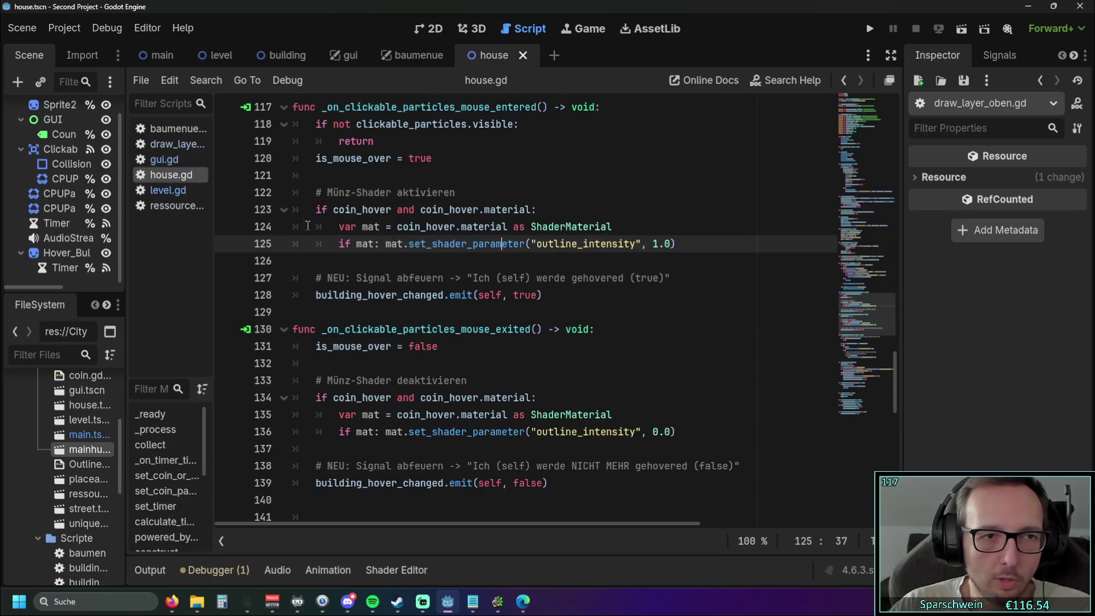
{"action": "scroll", "coordinate": [469, 303], "scroll_direction": "down", "scroll_amount": 4}
{"action": "scroll", "coordinate": [469, 305], "scroll_direction": "up", "scroll_amount": 3}
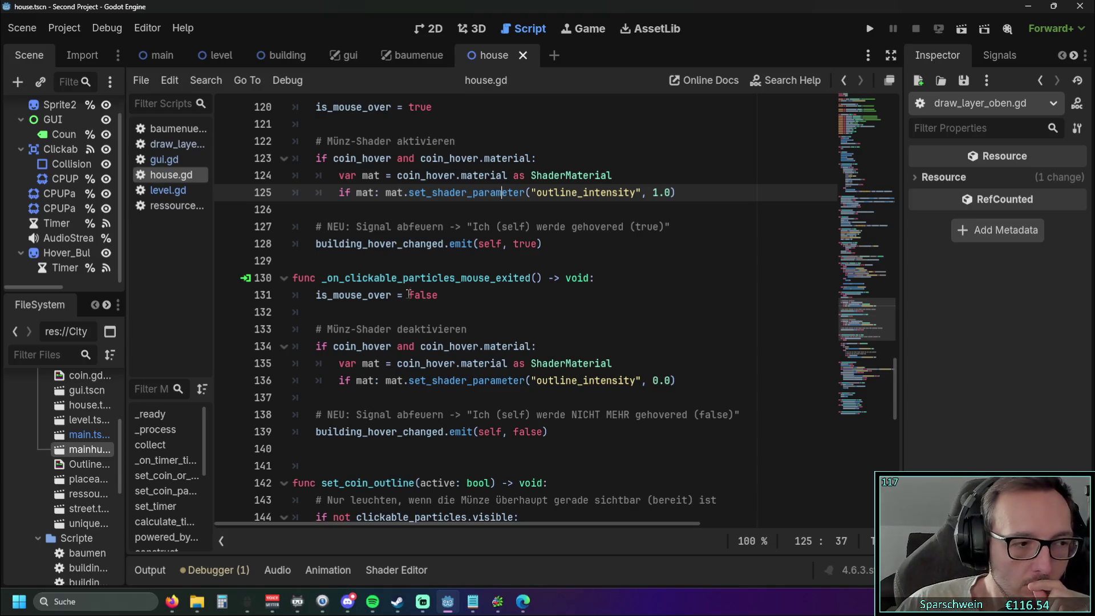
{"action": "scroll", "coordinate": [408, 268], "scroll_direction": "up", "scroll_amount": 5}
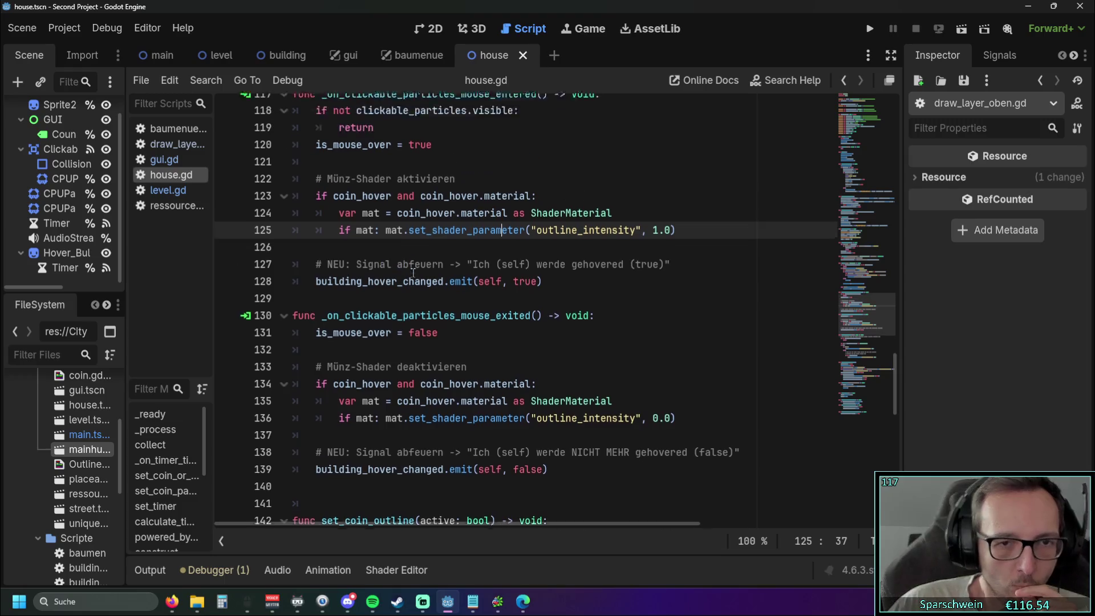
{"action": "scroll", "coordinate": [408, 268], "scroll_direction": "up", "scroll_amount": 20}
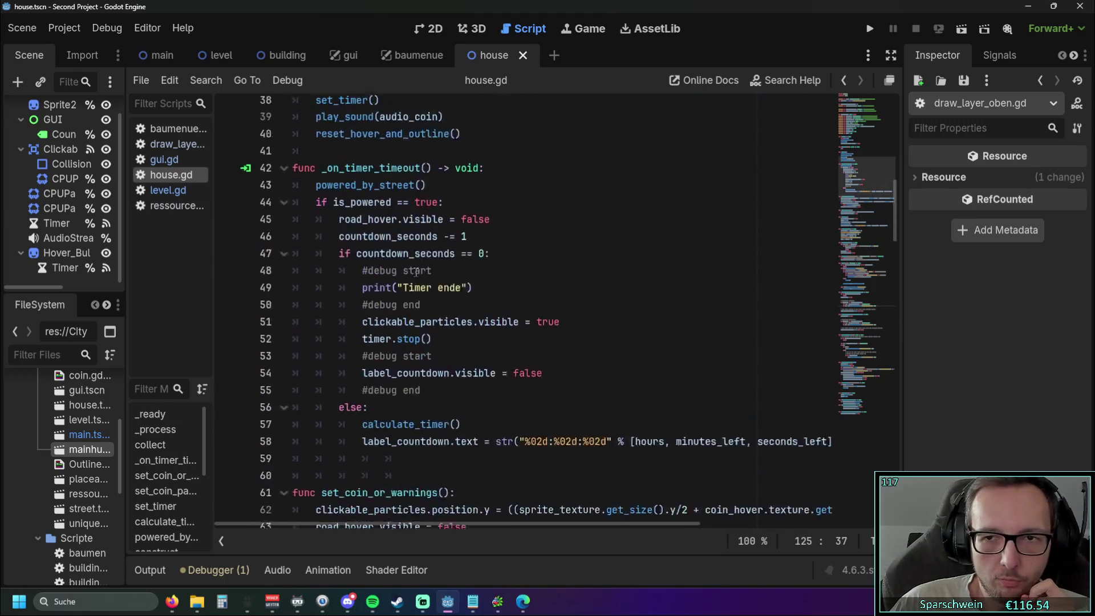
{"action": "scroll", "coordinate": [422, 282], "scroll_direction": "up", "scroll_amount": 6}
{"action": "scroll", "coordinate": [411, 278], "scroll_direction": "down", "scroll_amount": 6}
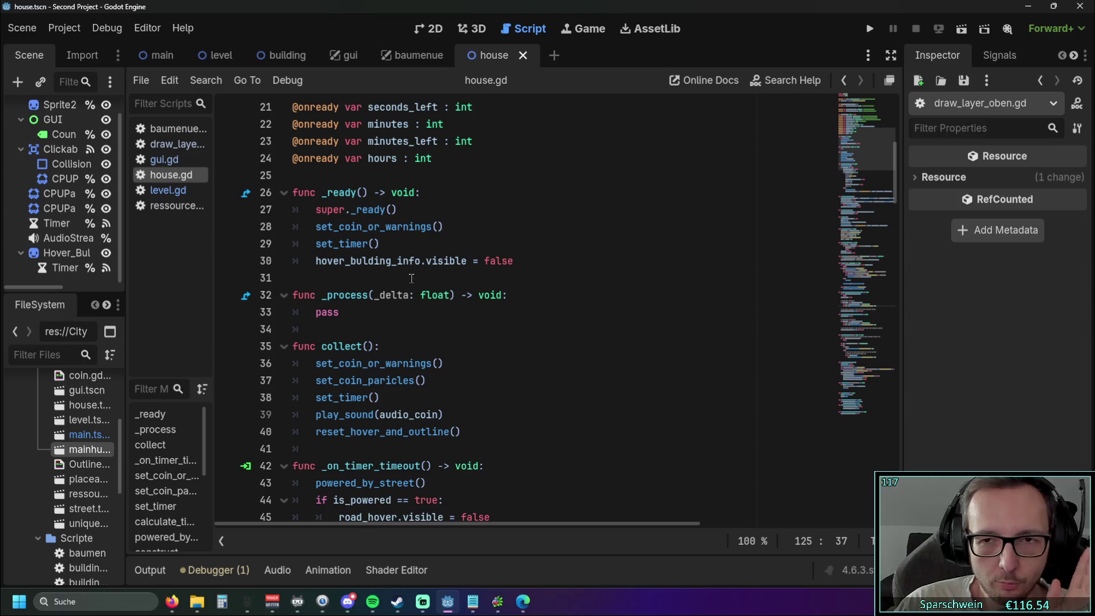
{"action": "scroll", "coordinate": [411, 278], "scroll_direction": "down", "scroll_amount": 20}
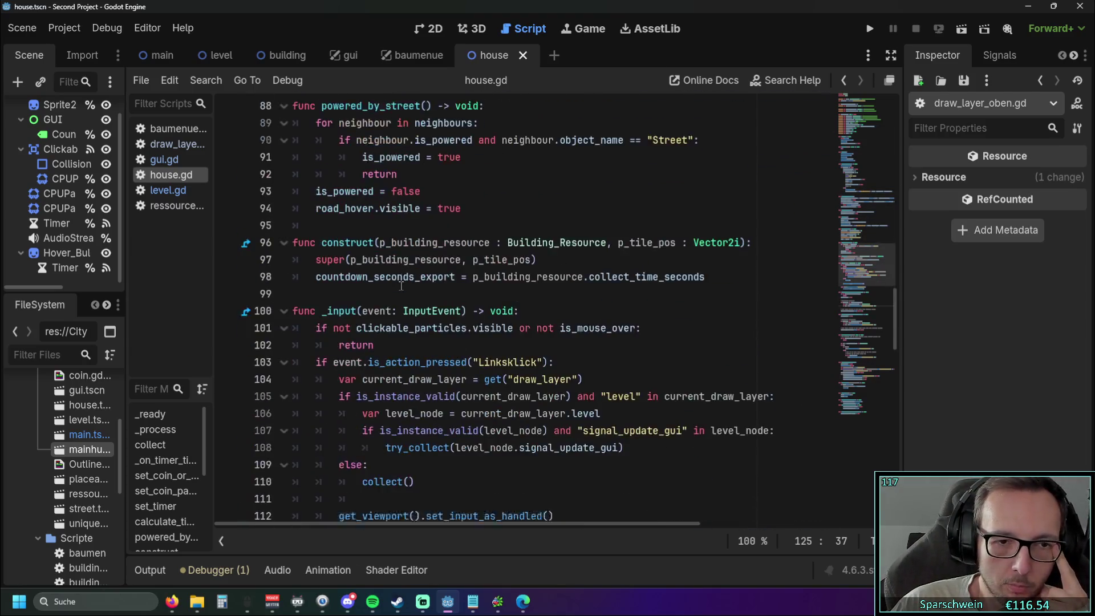
{"action": "scroll", "coordinate": [401, 285], "scroll_direction": "down", "scroll_amount": 9}
{"action": "scroll", "coordinate": [347, 257], "scroll_direction": "down", "scroll_amount": 4}
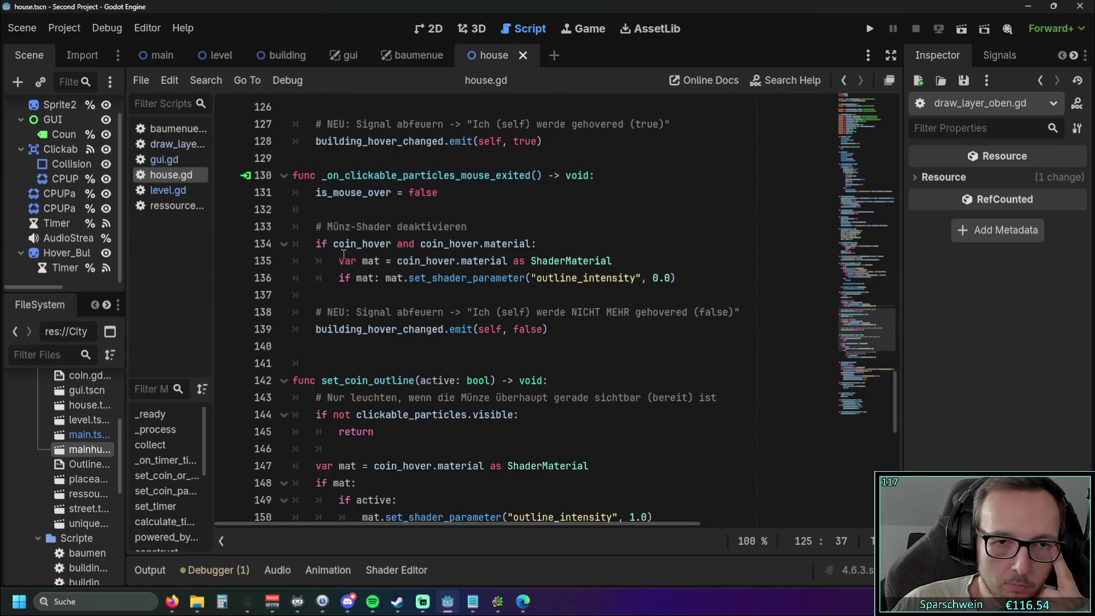
{"action": "scroll", "coordinate": [290, 209], "scroll_direction": "down", "scroll_amount": 3}
{"action": "left_click_drag", "start_coordinate": [293, 227], "coordinate": [393, 294]}
Step: Switch to draw_layer_oben.gd at its get_house_under_mouse function
{"action": "scroll", "coordinate": [490, 282], "scroll_direction": "down", "scroll_amount": 5}
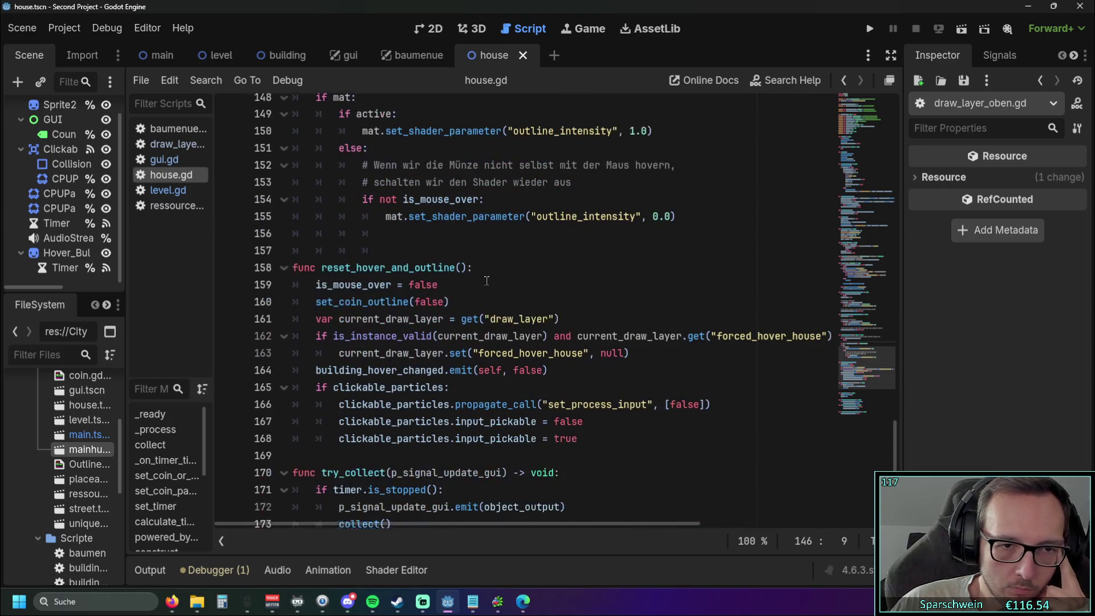
{"action": "scroll", "coordinate": [486, 280], "scroll_direction": "down", "scroll_amount": 5}
{"action": "scroll", "coordinate": [486, 280], "scroll_direction": "up", "scroll_amount": 11}
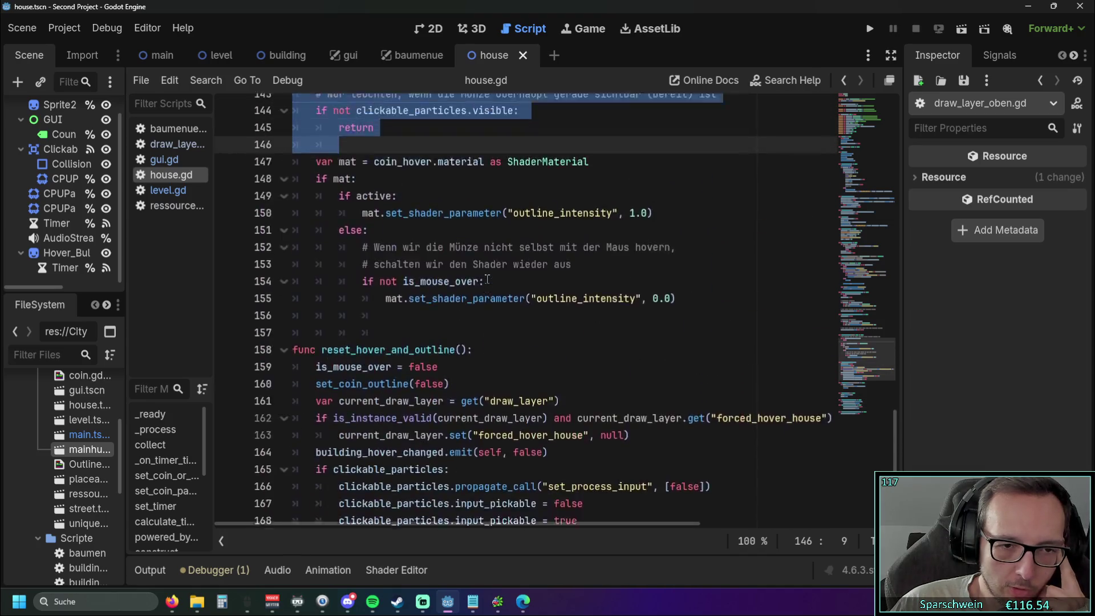
{"action": "left_click", "coordinate": [171, 144]}
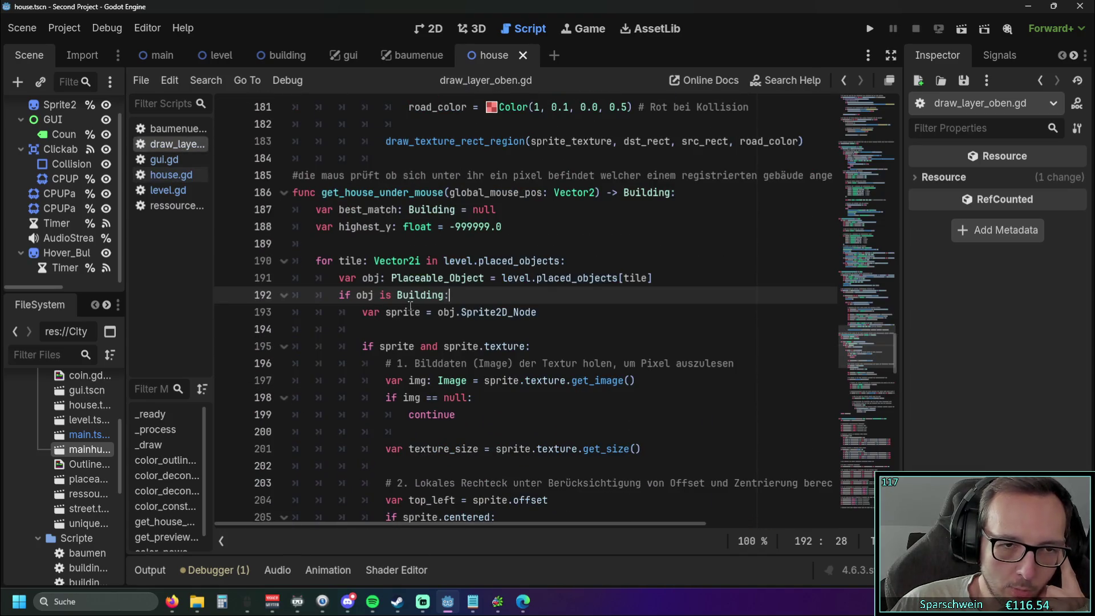
{"action": "mouse_move", "coordinate": [289, 193]}
{"action": "left_mouse_down"}
{"action": "mouse_move", "coordinate": [653, 280]}
{"action": "mouse_move", "coordinate": [539, 314]}
{"action": "mouse_move", "coordinate": [562, 321]}
{"action": "mouse_move", "coordinate": [506, 399]}
{"action": "left_mouse_up"}
{"action": "scroll", "coordinate": [539, 317], "scroll_direction": "down", "scroll_amount": 4}
{"action": "scroll", "coordinate": [547, 320], "scroll_direction": "down", "scroll_amount": 7}
{"action": "scroll", "coordinate": [507, 399], "scroll_direction": "up", "scroll_amount": 11}
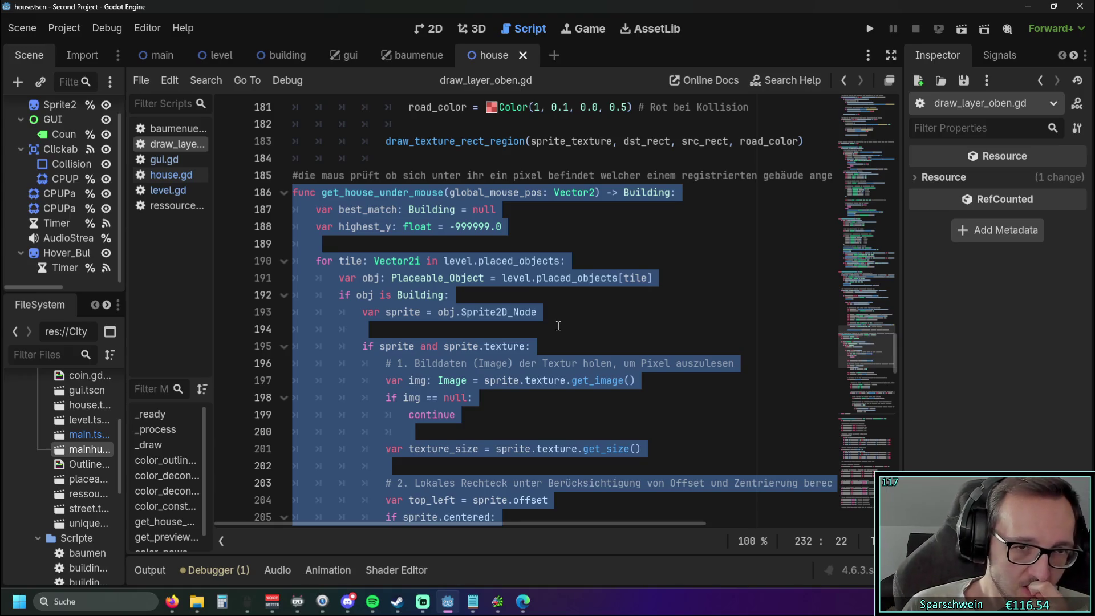
{"action": "right_click", "coordinate": [559, 325]}
{"action": "left_click", "coordinate": [316, 280]}
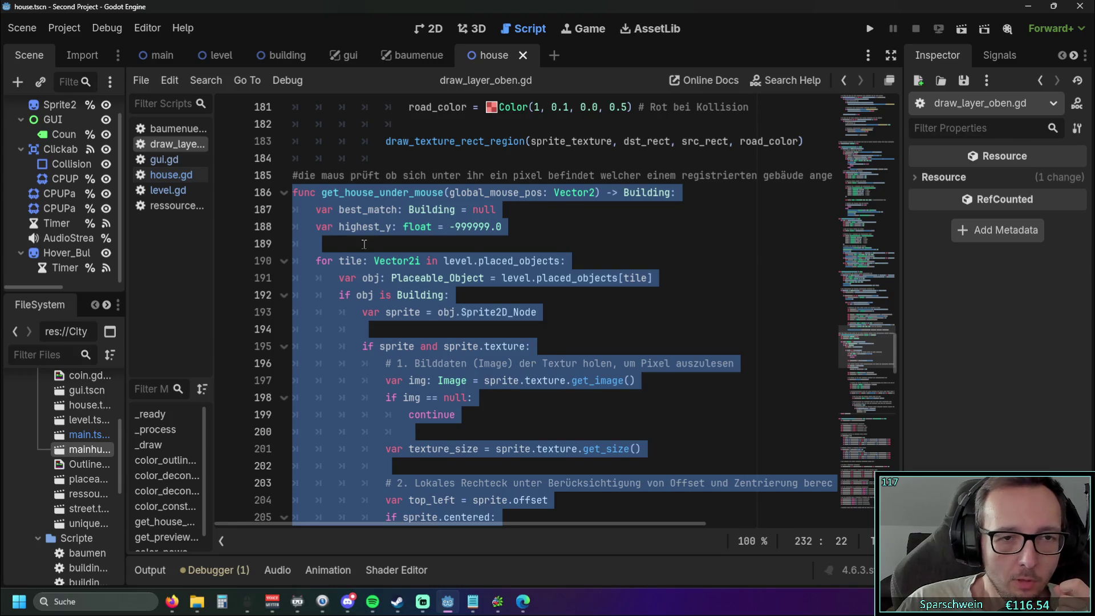
{"action": "left_click", "coordinate": [365, 244]}
{"action": "left_click_drag", "start_coordinate": [317, 210], "coordinate": [498, 209]}
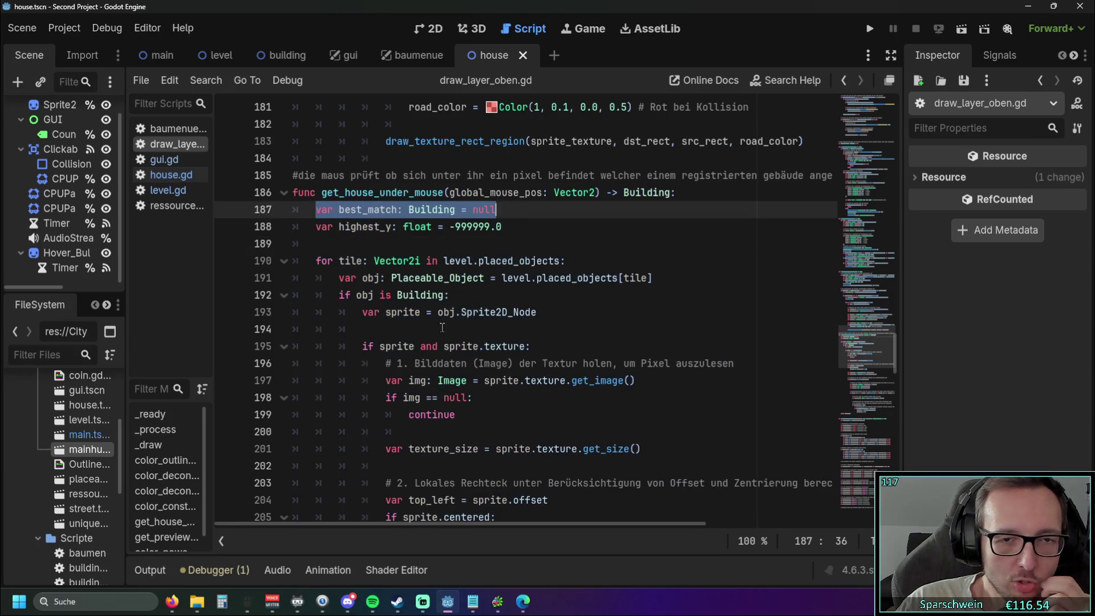
{"action": "left_click", "coordinate": [432, 262]}
{"action": "scroll", "coordinate": [438, 268], "scroll_direction": "down", "scroll_amount": 10}
{"action": "scroll", "coordinate": [433, 277], "scroll_direction": "up", "scroll_amount": 10}
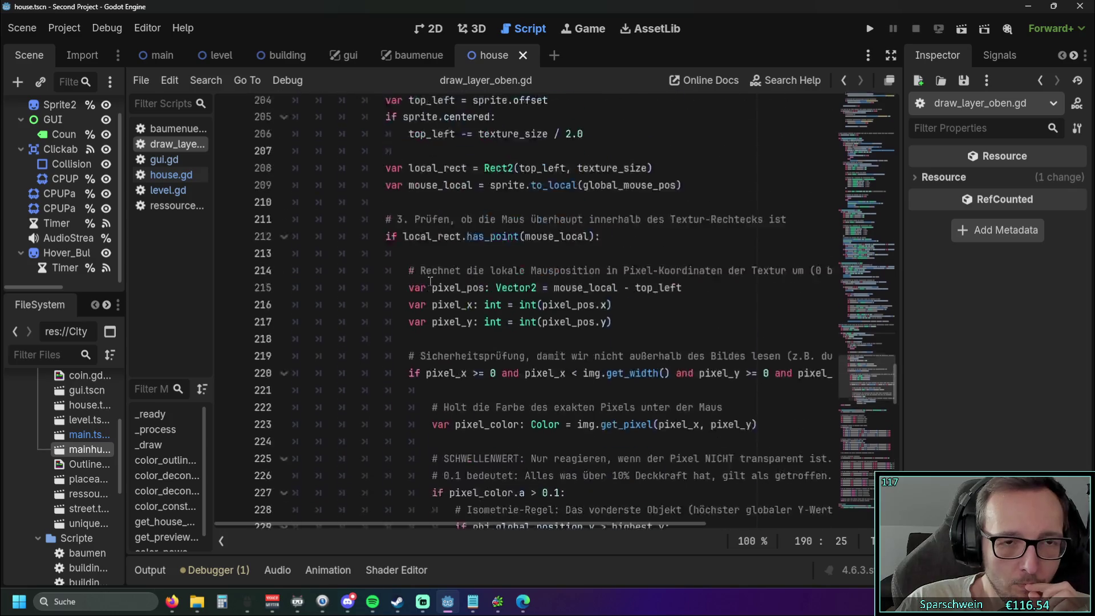
{"action": "scroll", "coordinate": [429, 281], "scroll_direction": "up", "scroll_amount": 2}
{"action": "left_click_drag", "start_coordinate": [499, 261], "coordinate": [316, 261]}
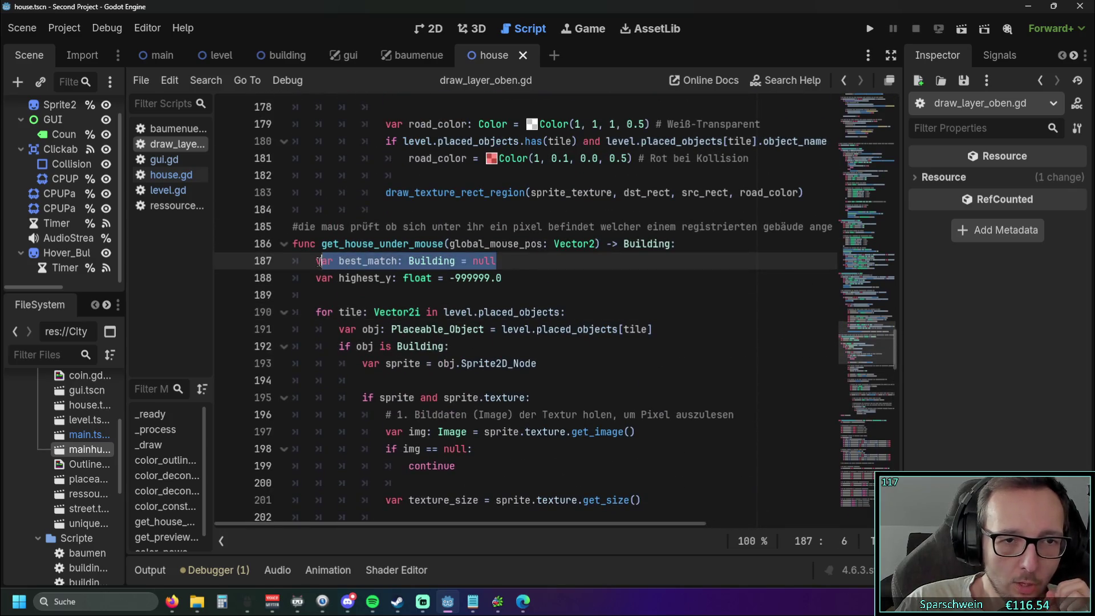
{"action": "left_click", "coordinate": [292, 227]}
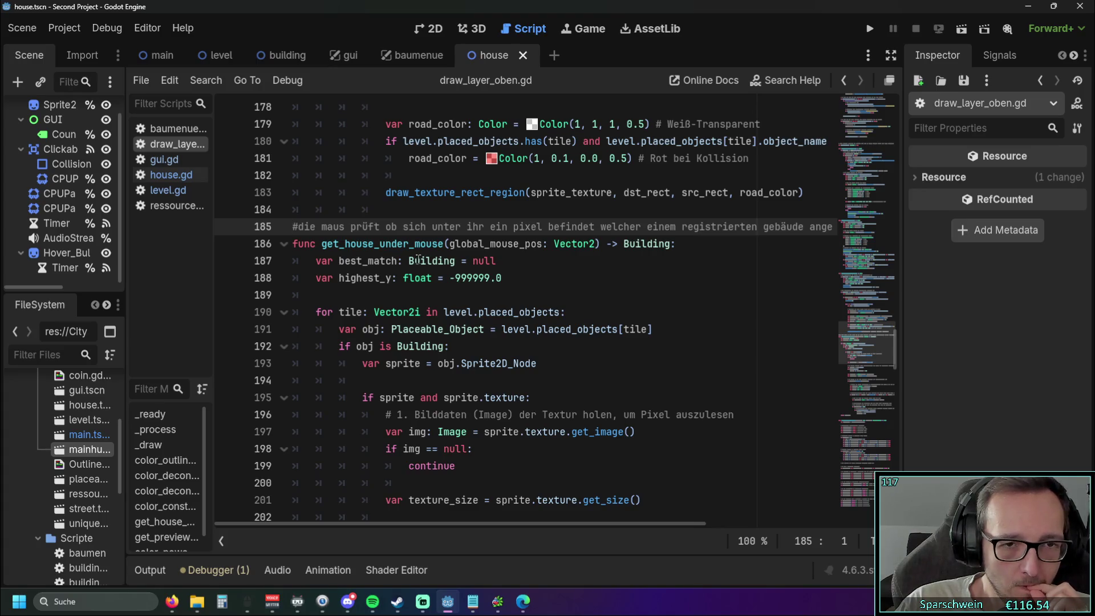
{"action": "left_click_drag", "start_coordinate": [509, 260], "coordinate": [316, 261]}
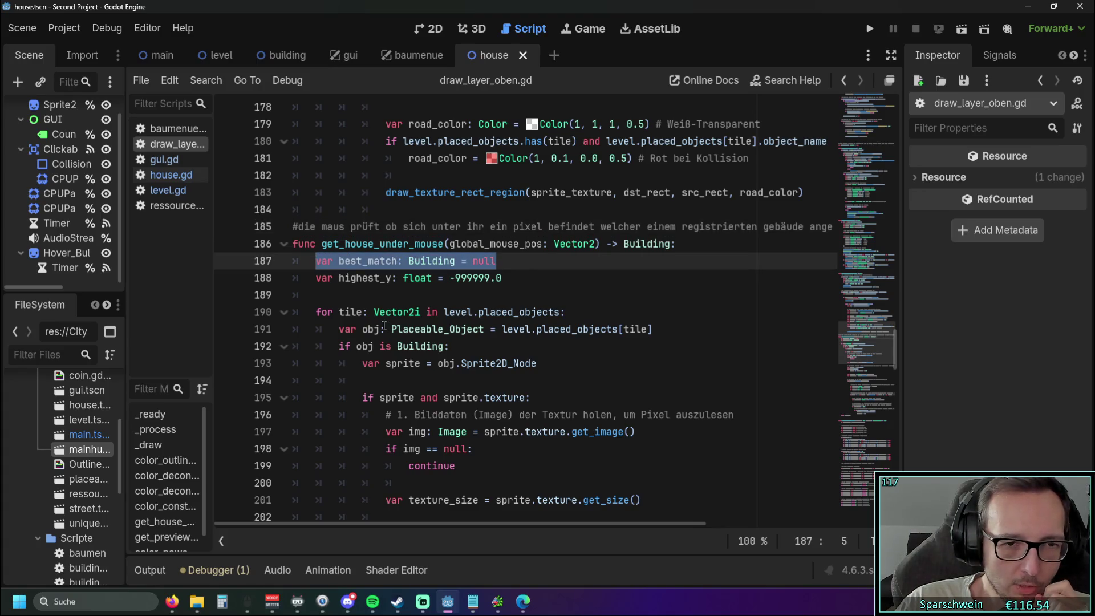
{"action": "left_click", "coordinate": [395, 302]}
{"action": "scroll", "coordinate": [393, 302], "scroll_direction": "down", "scroll_amount": 15}
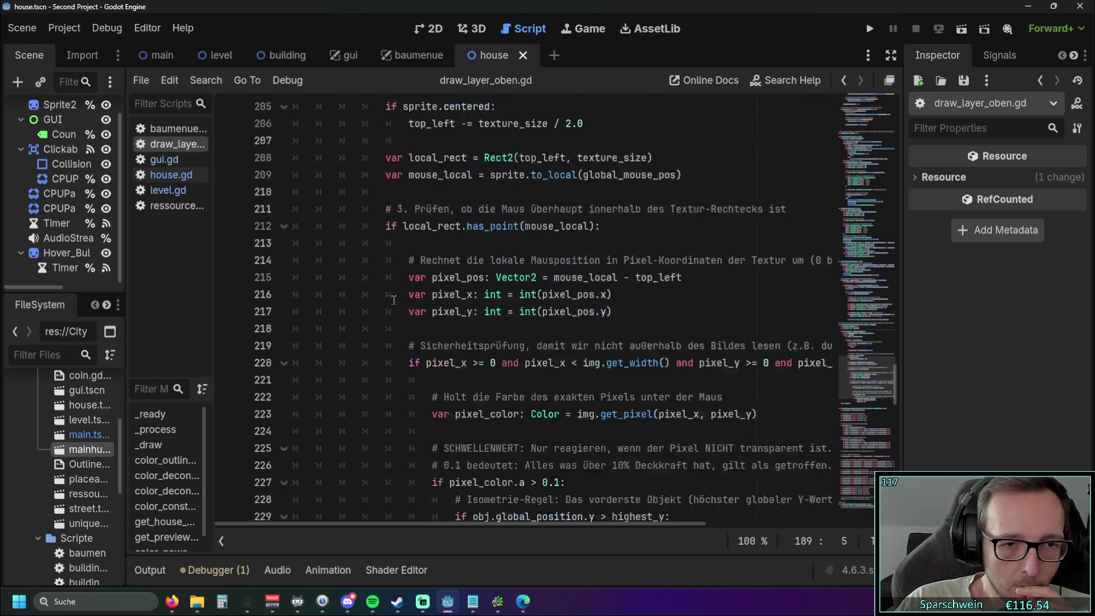
{"action": "scroll", "coordinate": [392, 301], "scroll_direction": "up", "scroll_amount": 4}
{"action": "left_click_drag", "start_coordinate": [356, 312], "coordinate": [537, 296]}
{"action": "key", "text": "Down"}
{"action": "scroll", "coordinate": [527, 319], "scroll_direction": "up", "scroll_amount": 1}
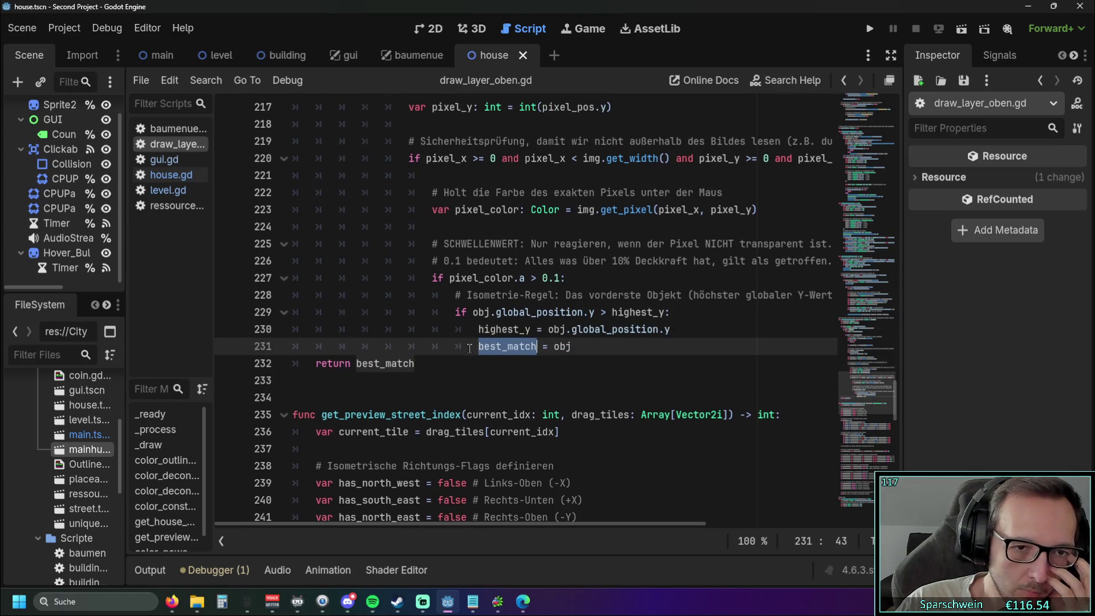
{"action": "scroll", "coordinate": [455, 349], "scroll_direction": "up", "scroll_amount": 13}
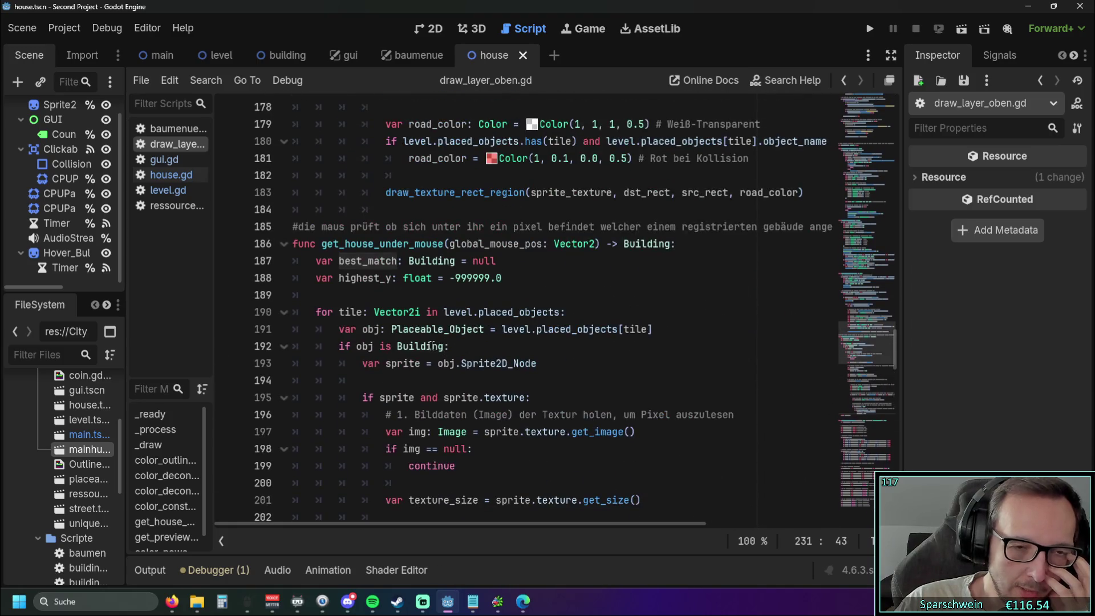
{"action": "left_click", "coordinate": [433, 300]}
{"action": "scroll", "coordinate": [433, 303], "scroll_direction": "down", "scroll_amount": 1}
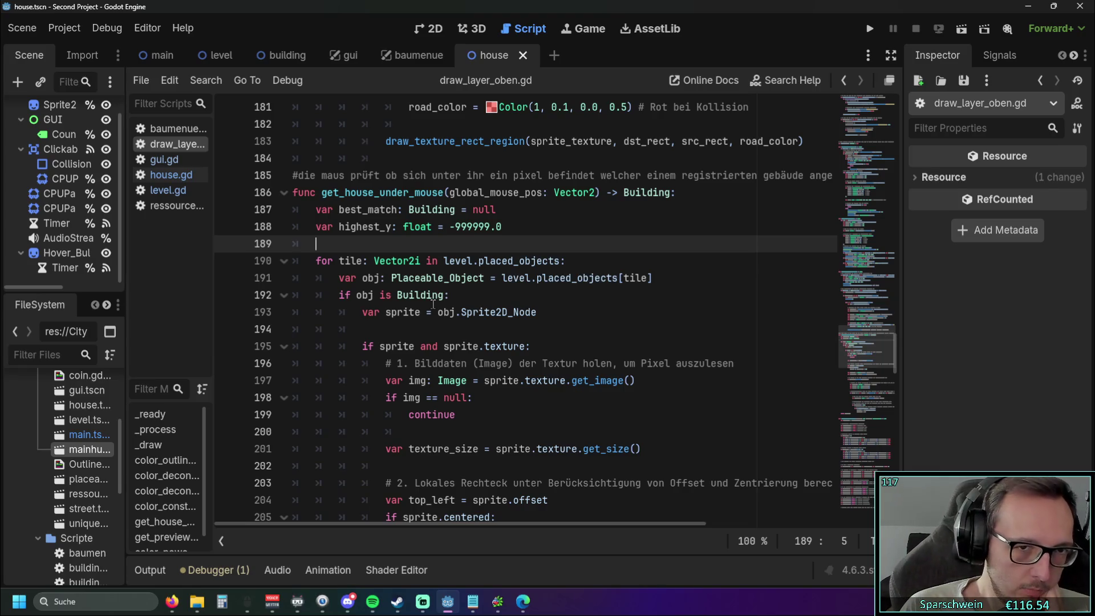
{"action": "left_click", "coordinate": [302, 177]}
{"action": "left_click", "coordinate": [400, 242]}
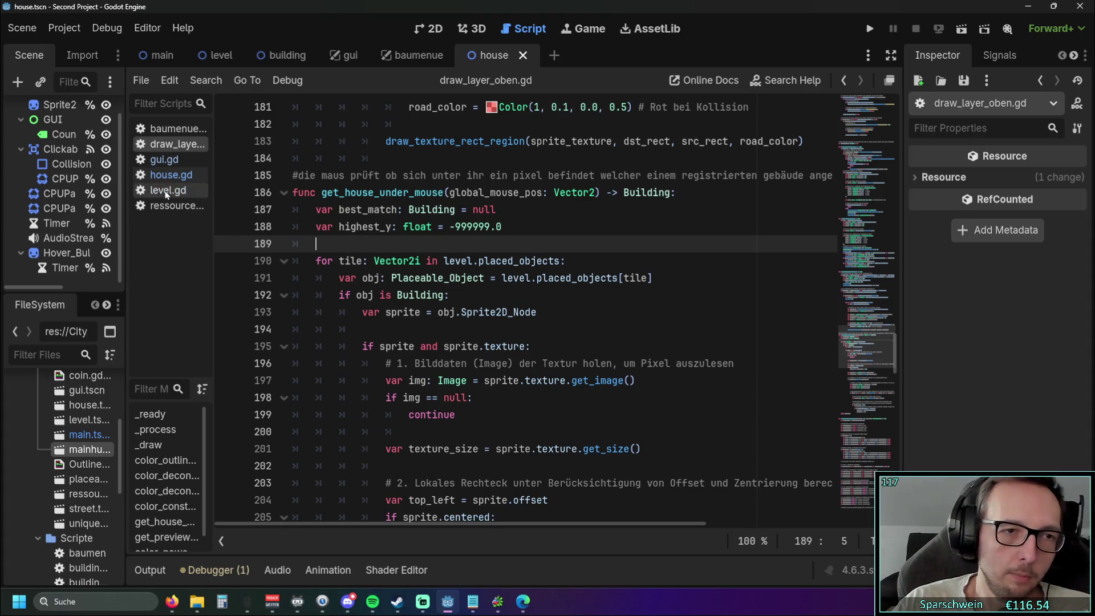
{"action": "left_click", "coordinate": [176, 205]}
Step: In level.gd, locate the hover_info_for_buildings() call in _input and its definition
{"action": "left_click", "coordinate": [184, 197]}
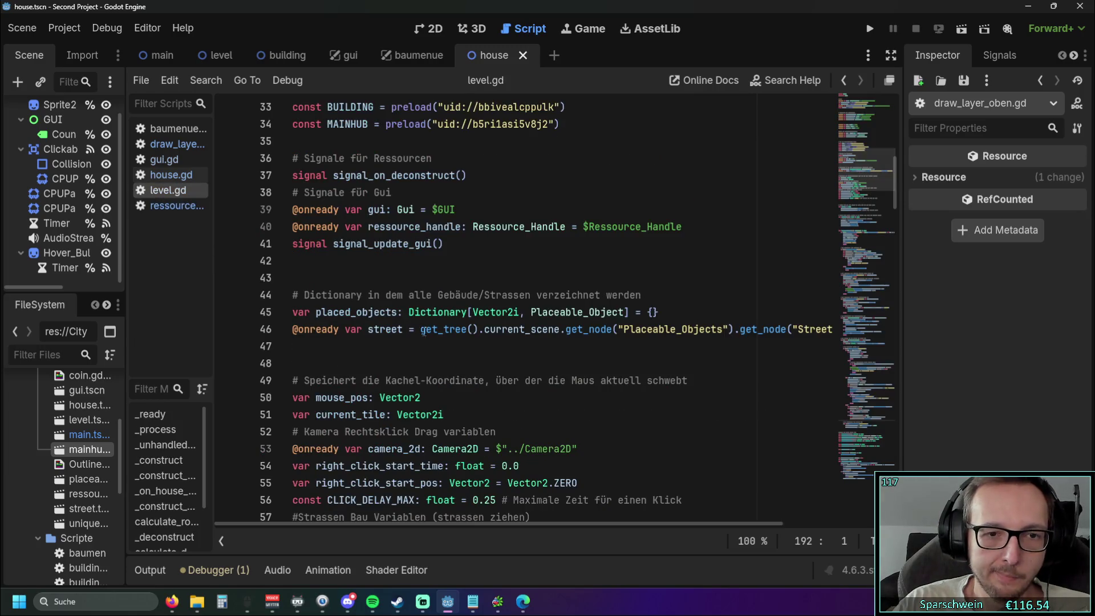
{"action": "scroll", "coordinate": [510, 421], "scroll_direction": "down", "scroll_amount": 20}
{"action": "scroll", "coordinate": [510, 420], "scroll_direction": "down", "scroll_amount": 20}
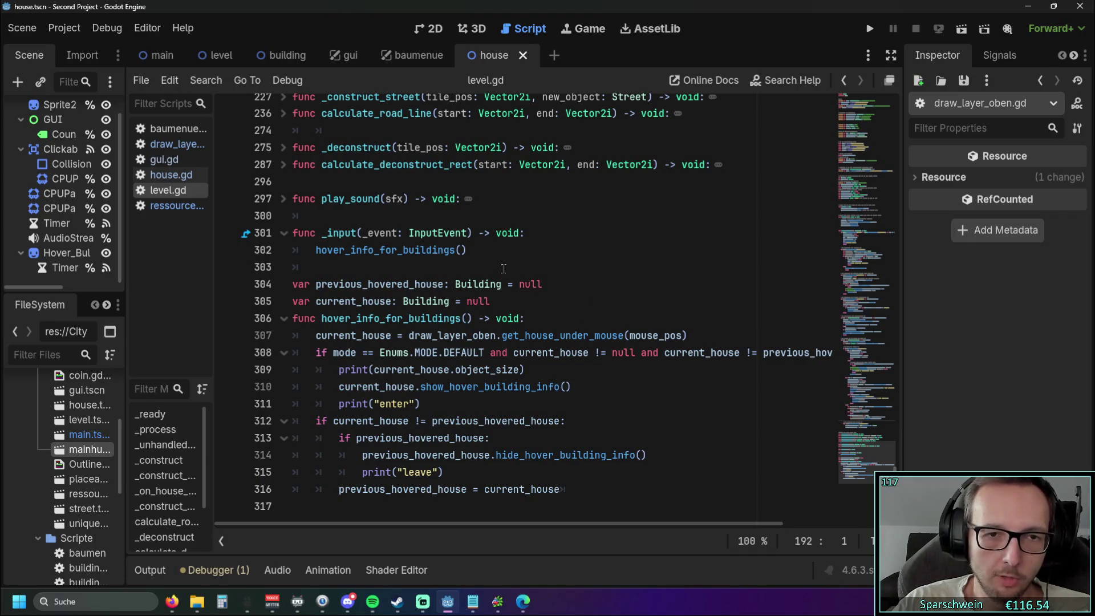
{"action": "left_click", "coordinate": [484, 251]}
{"action": "double_click", "coordinate": [394, 250]}
{"action": "left_click", "coordinate": [359, 268]}
{"action": "left_click_drag", "start_coordinate": [321, 318], "coordinate": [471, 317]}
{"action": "left_click_drag", "start_coordinate": [467, 251], "coordinate": [316, 251]}
{"action": "left_click", "coordinate": [536, 265]}
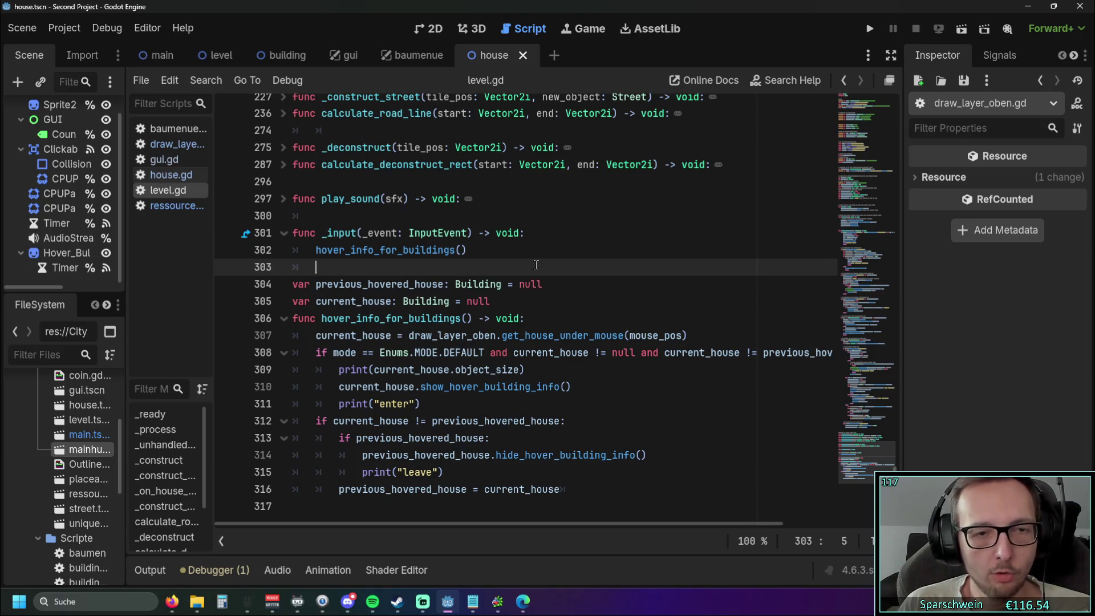
Step: Make hover_info_for_buildings show the new house's info and hide the previous one's, printing 'enter'/'leave'
{"action": "double_click", "coordinate": [361, 233]}
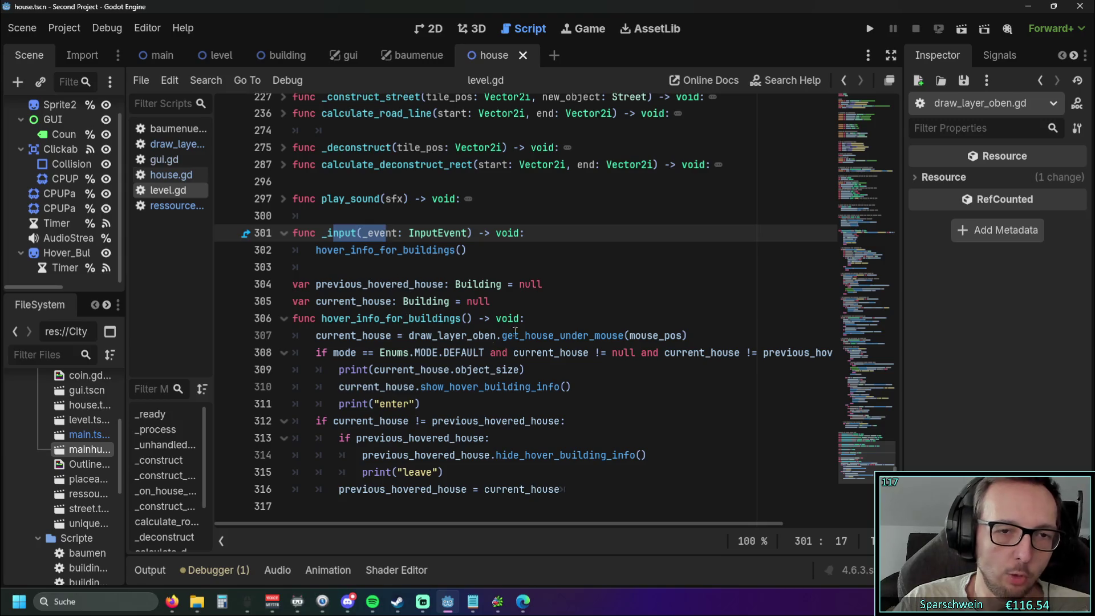
{"action": "left_click", "coordinate": [569, 302]}
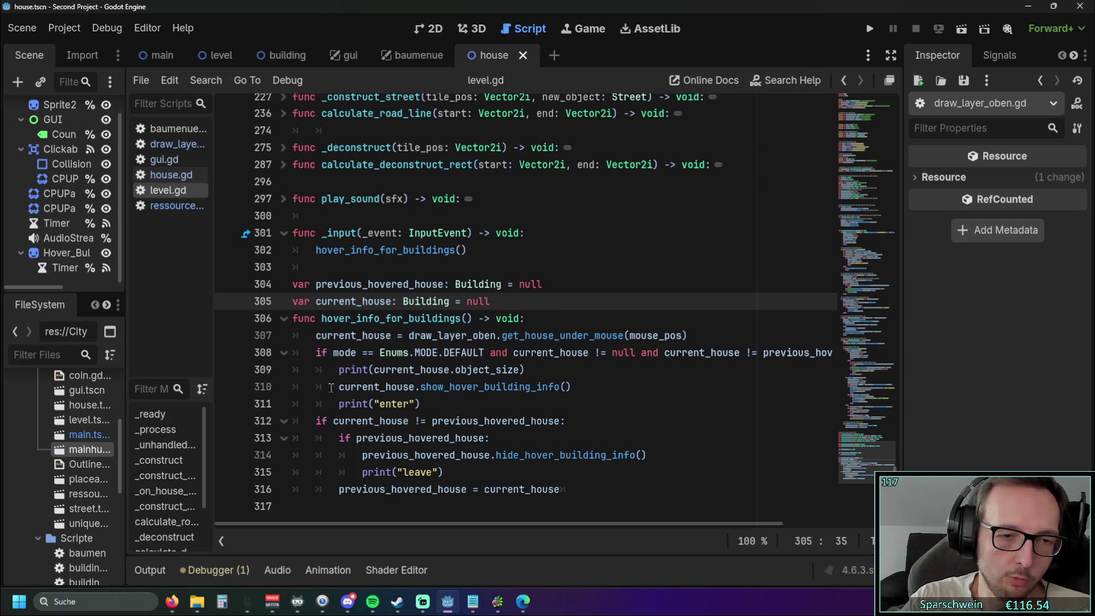
{"action": "left_click_drag", "start_coordinate": [334, 421], "coordinate": [518, 421]}
Step: Save current_house into previous_hovered_house after the hover check, then return to draw_layer_oben.gd
{"action": "left_click", "coordinate": [648, 402]}
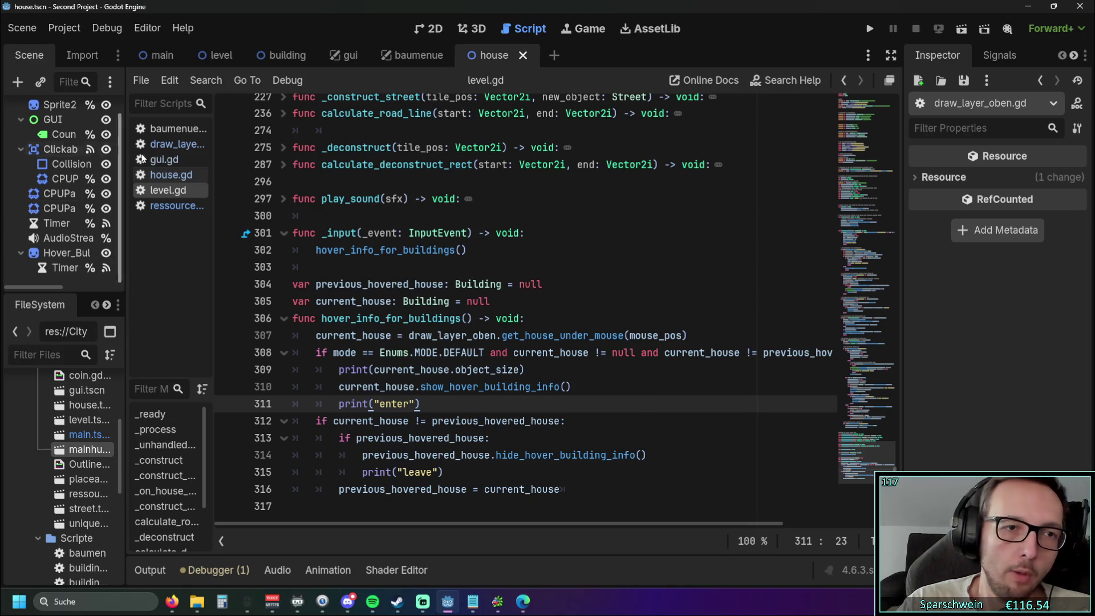
{"action": "left_click", "coordinate": [171, 145]}
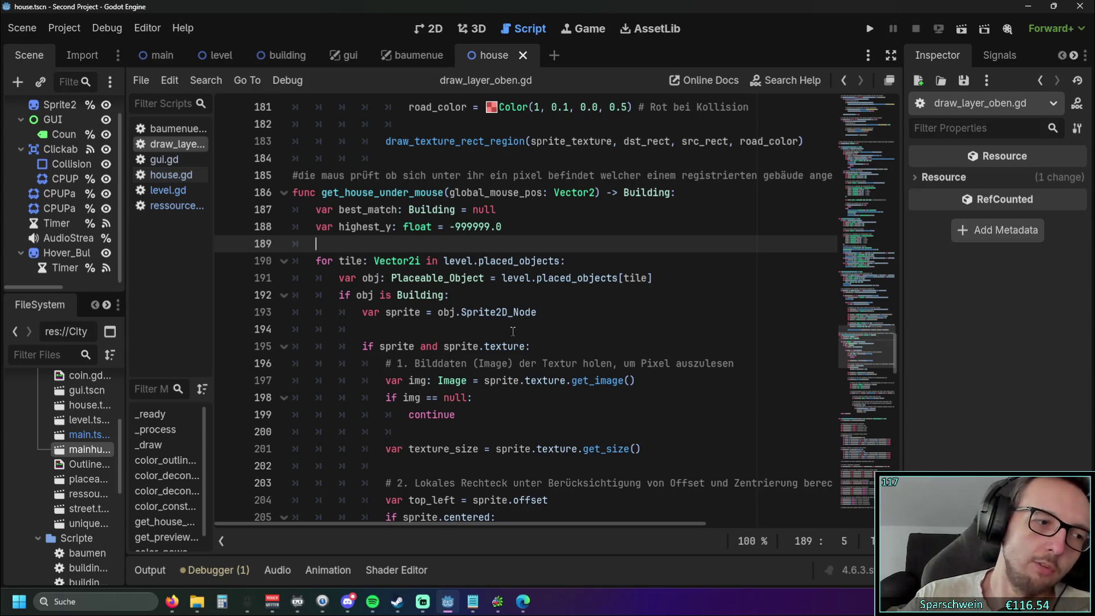
{"action": "left_click", "coordinate": [503, 210]}
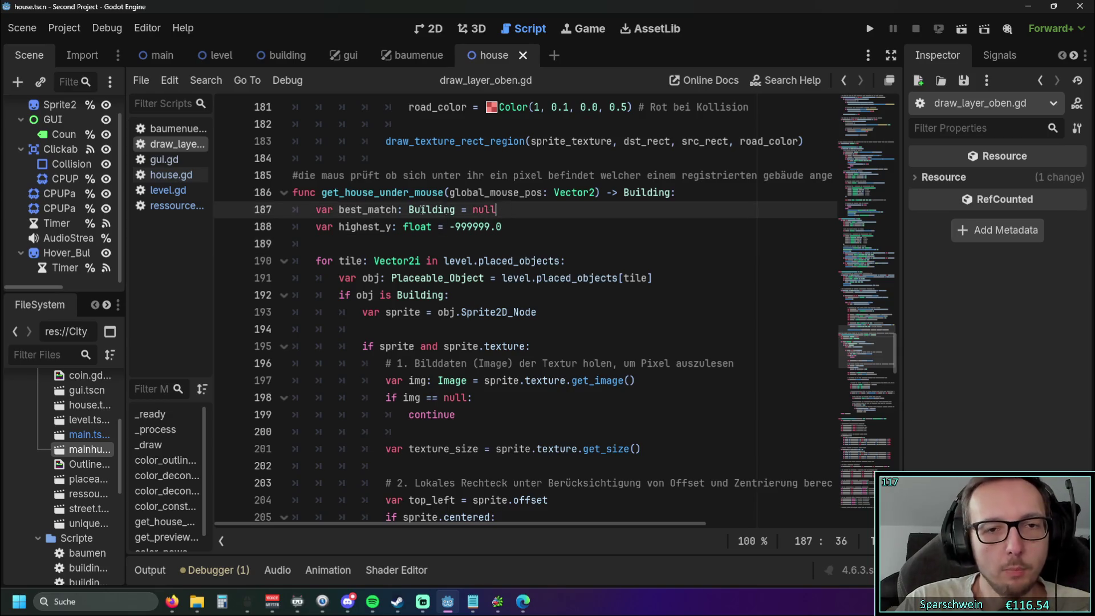
{"action": "left_click_drag", "start_coordinate": [339, 210], "coordinate": [457, 210]}
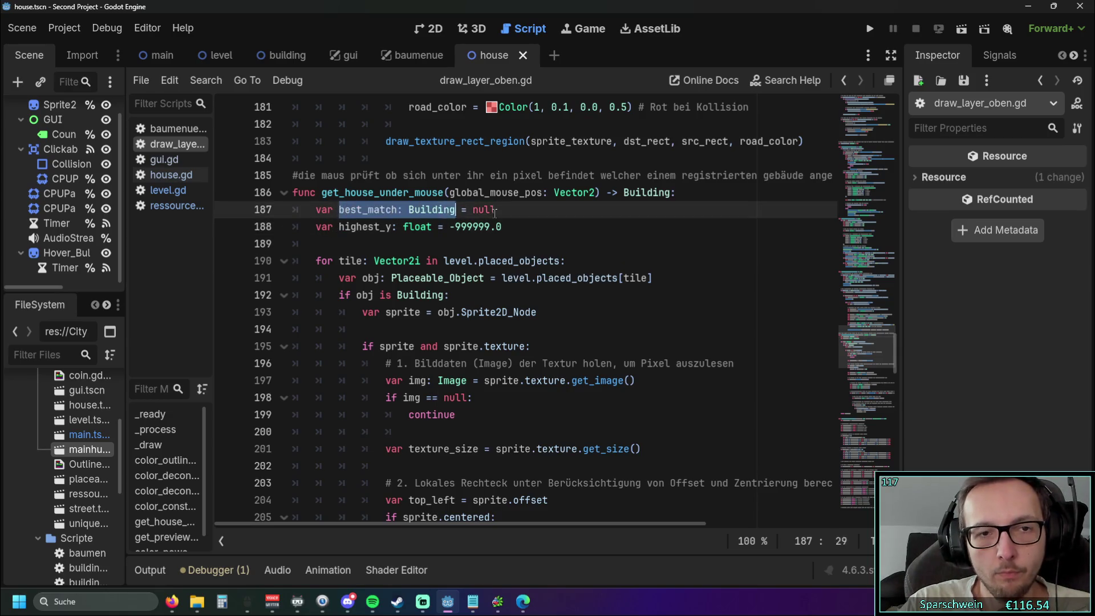
{"action": "left_click", "coordinate": [535, 260]}
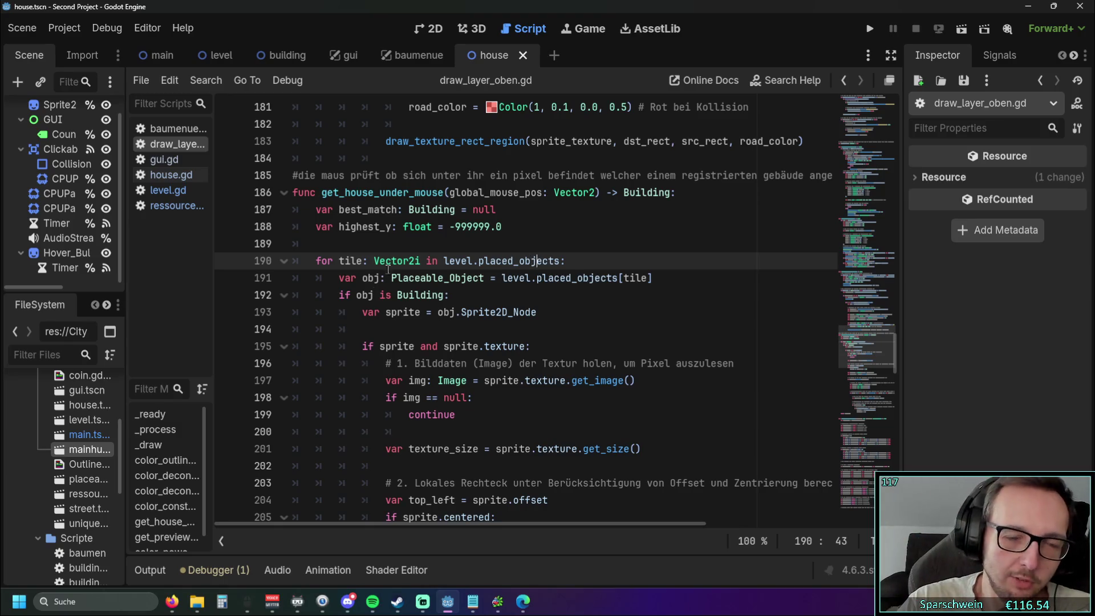
{"action": "scroll", "coordinate": [401, 256], "scroll_direction": "down", "scroll_amount": 1}
{"action": "key", "text": "Home"}
Step: Write the test condition 'if best_match != best_match or best_match = null:' on line 189
{"action": "left_click", "coordinate": [520, 336], "text": "shift"}
{"action": "left_click", "coordinate": [369, 193]}
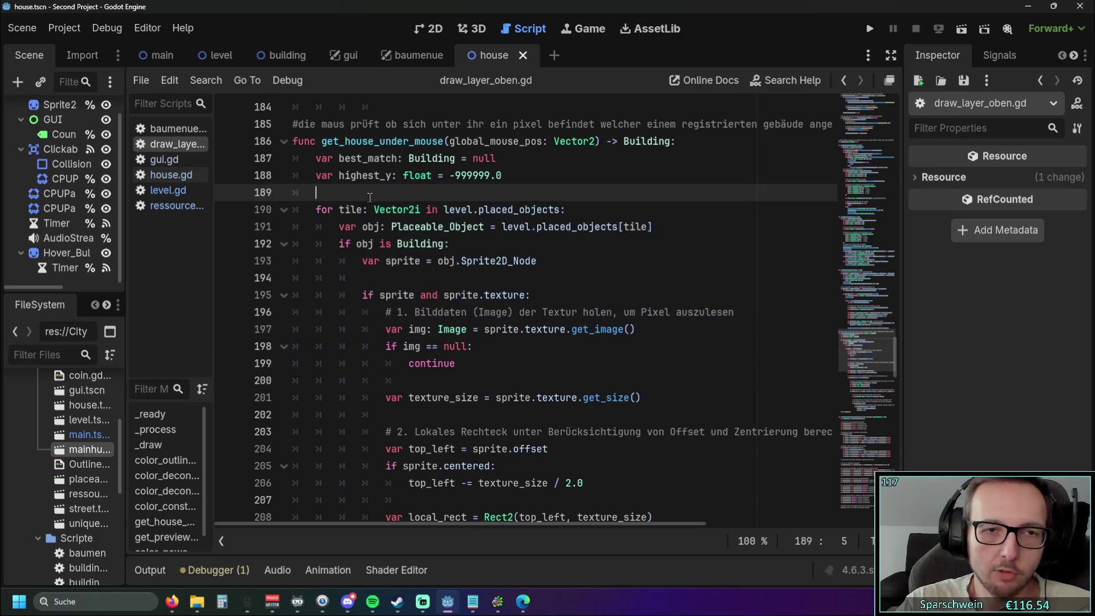
{"action": "type", "text": "if "}
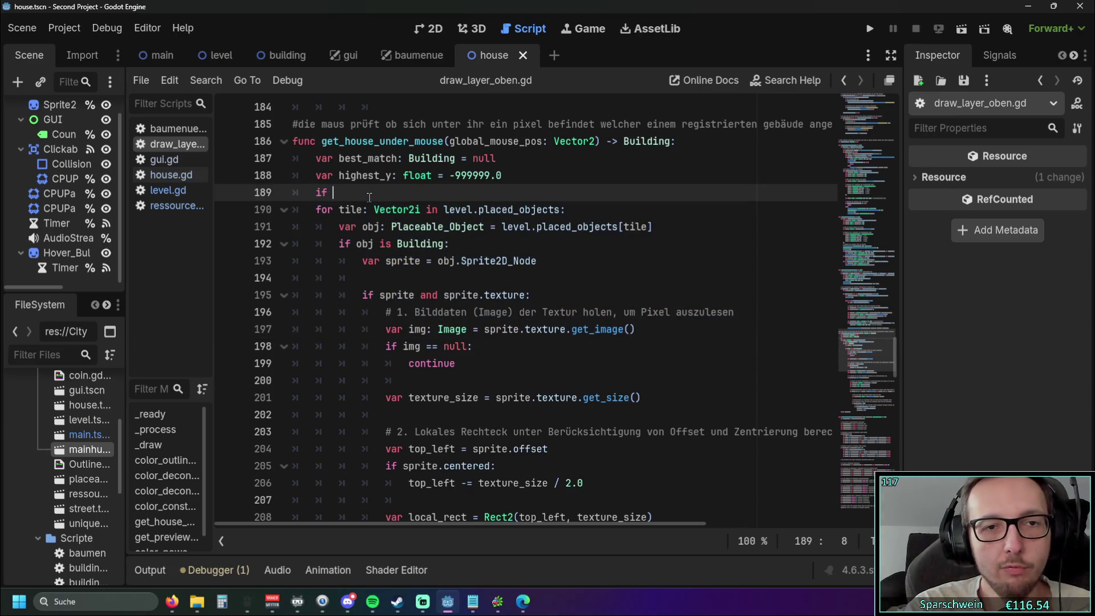
{"action": "type", "text": "b"}
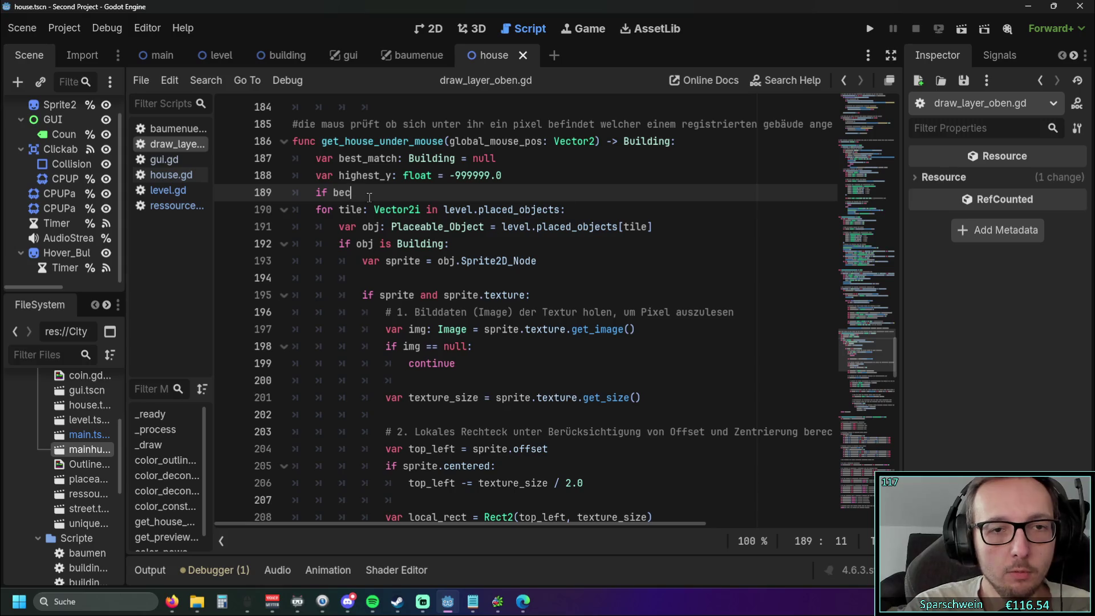
{"action": "type", "text": "est"}
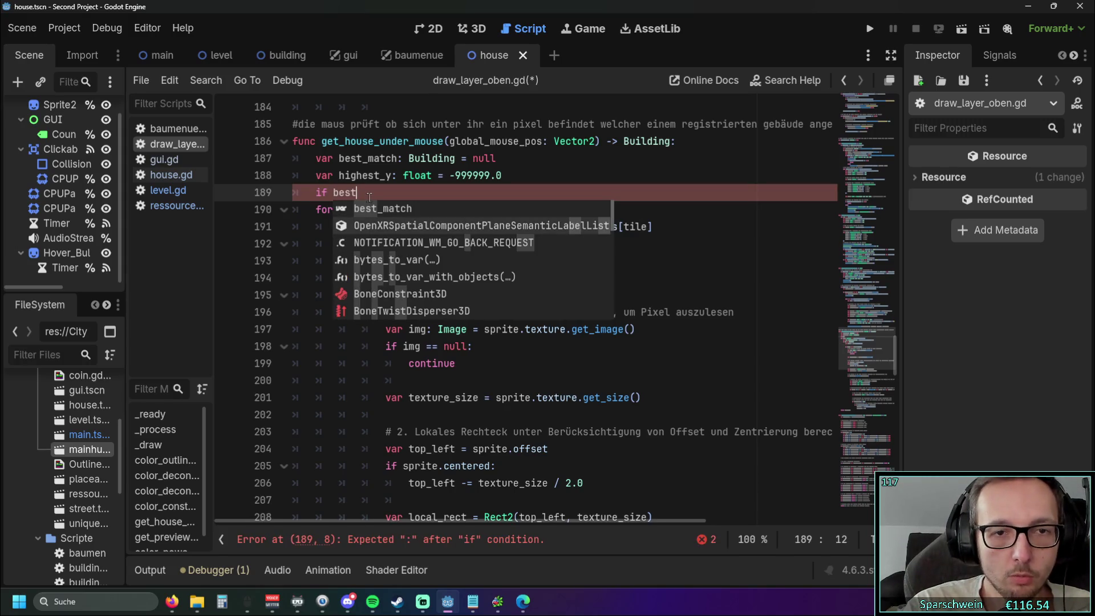
{"action": "key", "text": "Return"}
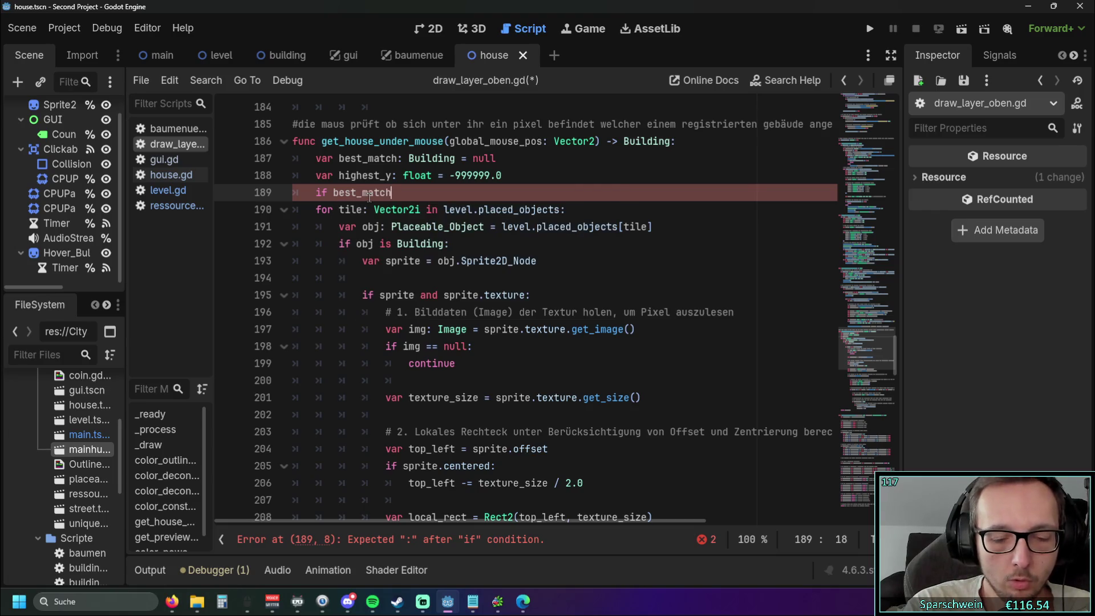
{"action": "type", "text": "!= be"}
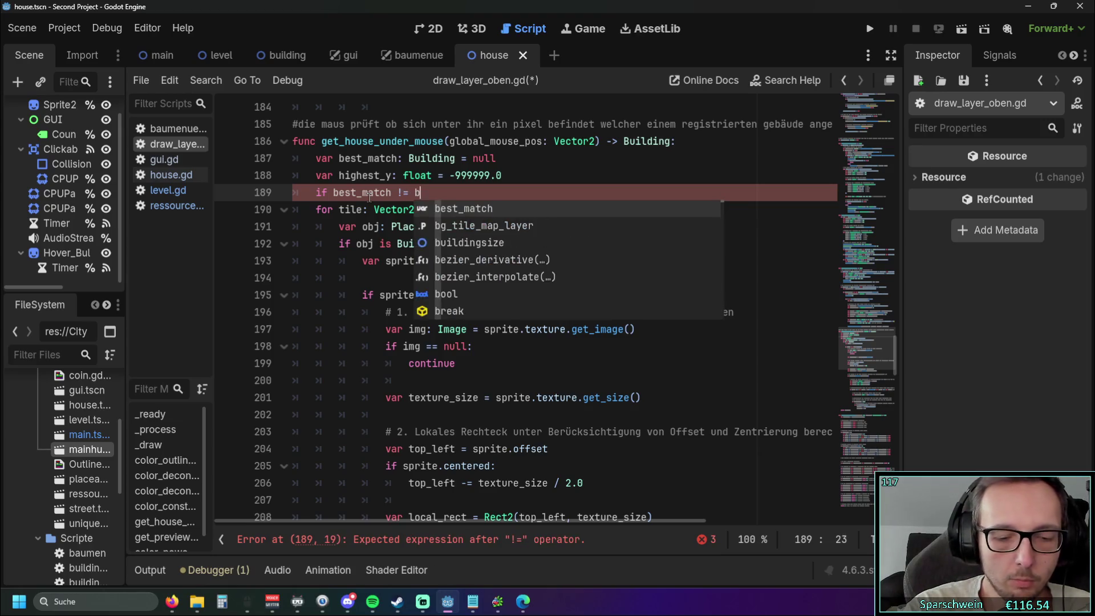
{"action": "key", "text": "Return"}
{"action": "type", "text": "and b"}
{"action": "key", "text": "BackSpace"}
{"action": "key", "text": "BackSpace"}
{"action": "key", "text": "BackSpace"}
{"action": "type", "text": "or best"}
{"action": "key", "text": "Return"}
{"action": "type", "text": "= null"}
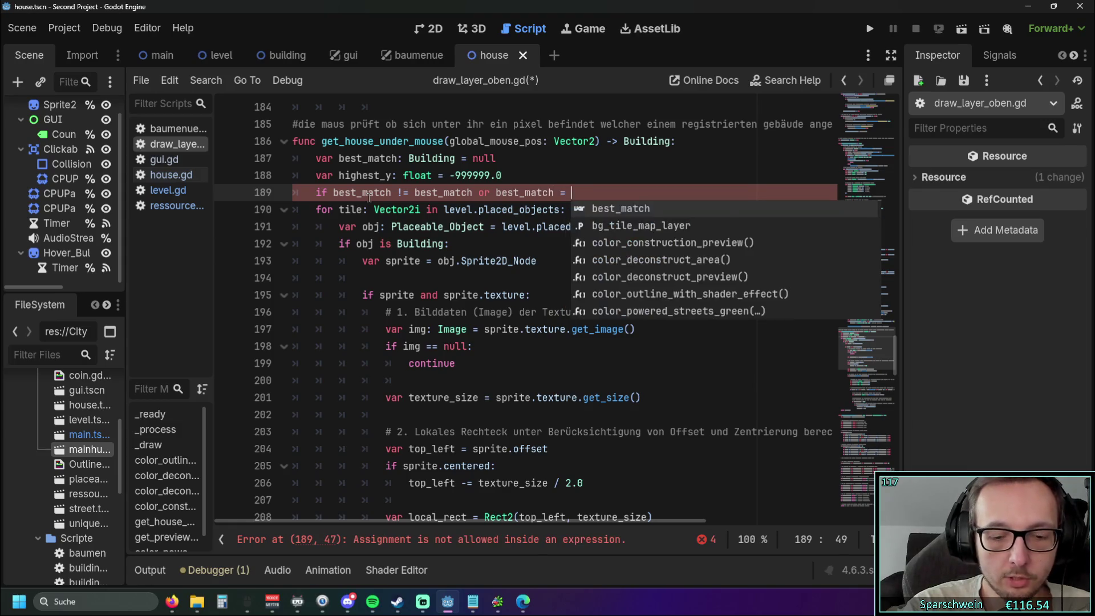
{"action": "key", "text": "Escape"}
{"action": "left_click", "coordinate": [596, 247]}
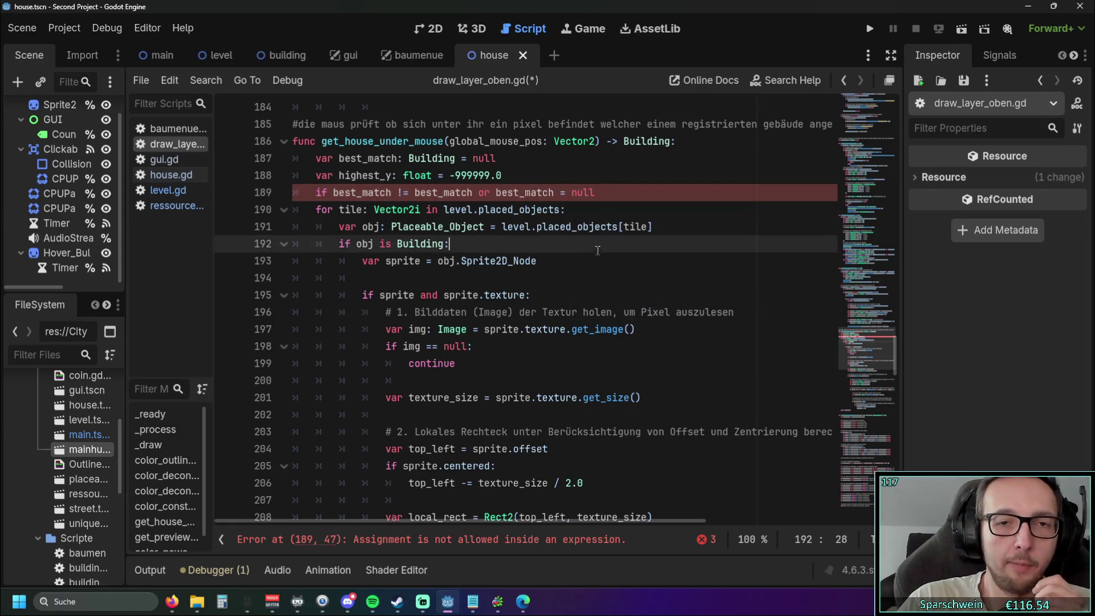
{"action": "left_click", "coordinate": [607, 196]}
{"action": "type", "text": ":"}
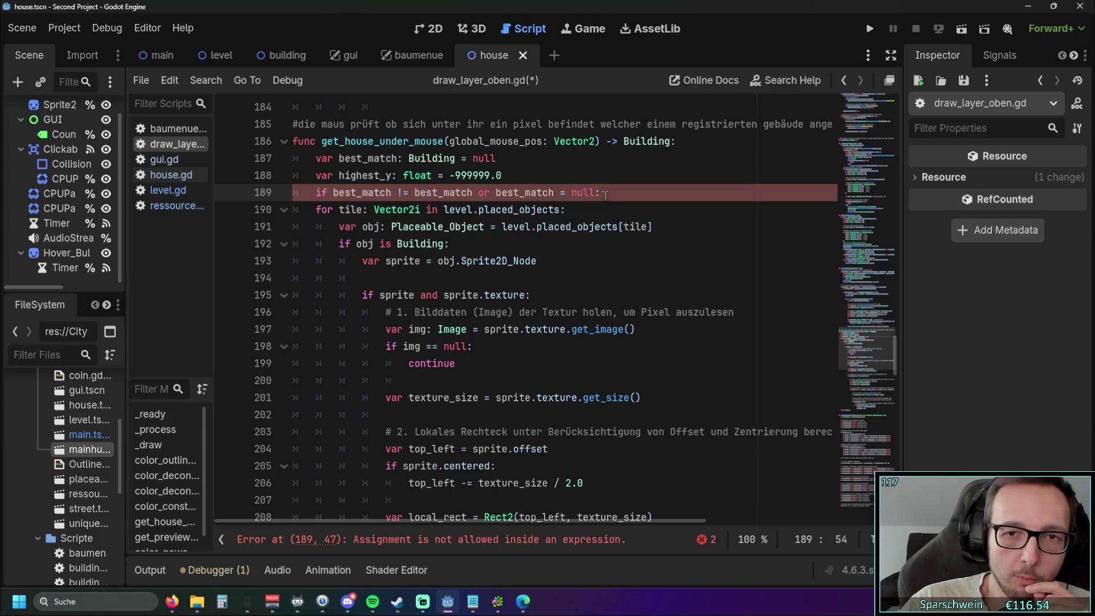
{"action": "left_click", "coordinate": [612, 267]}
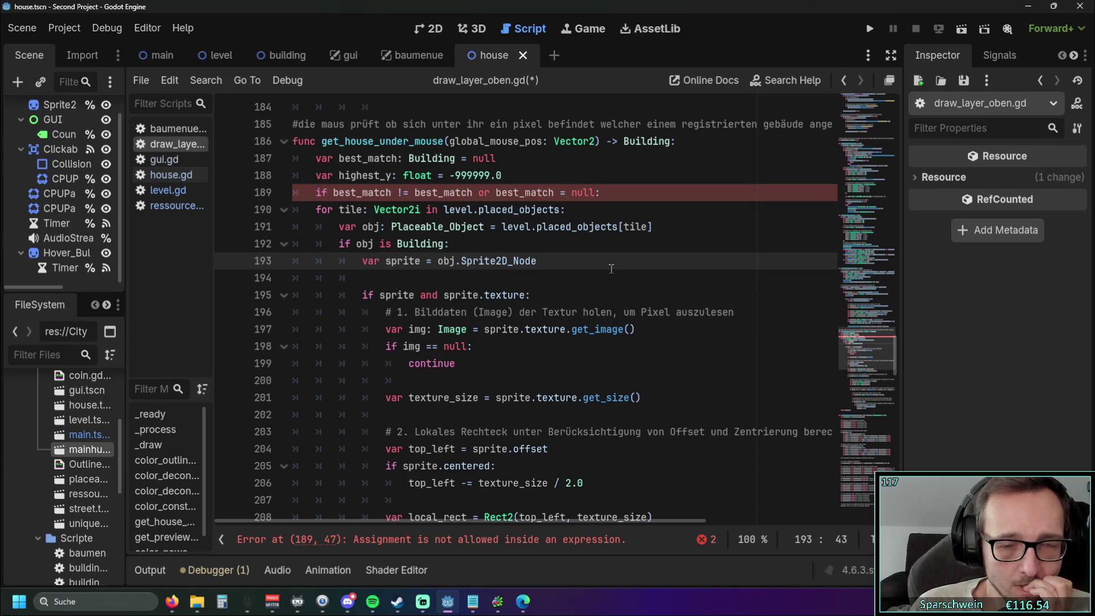
Step: Drop the redundant comparison so line 189 reads 'if best_match = null or signal:'
{"action": "left_click", "coordinate": [359, 192]}
{"action": "left_click", "coordinate": [410, 226]}
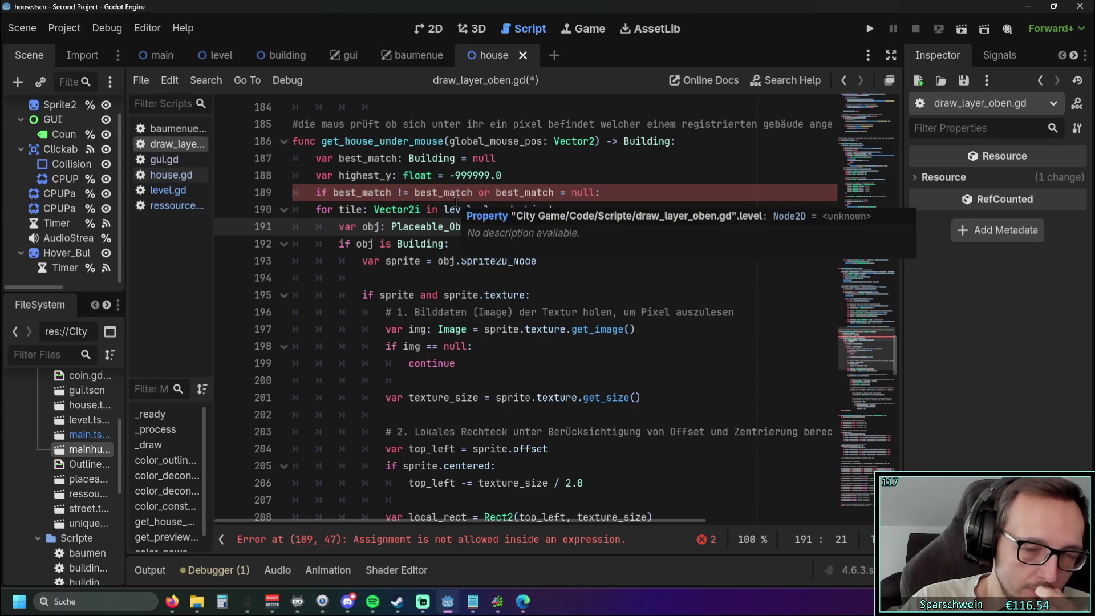
{"action": "key", "text": "Left"}
{"action": "key", "text": "Left"}
{"action": "key", "text": "Left"}
{"action": "left_click", "coordinate": [455, 295]}
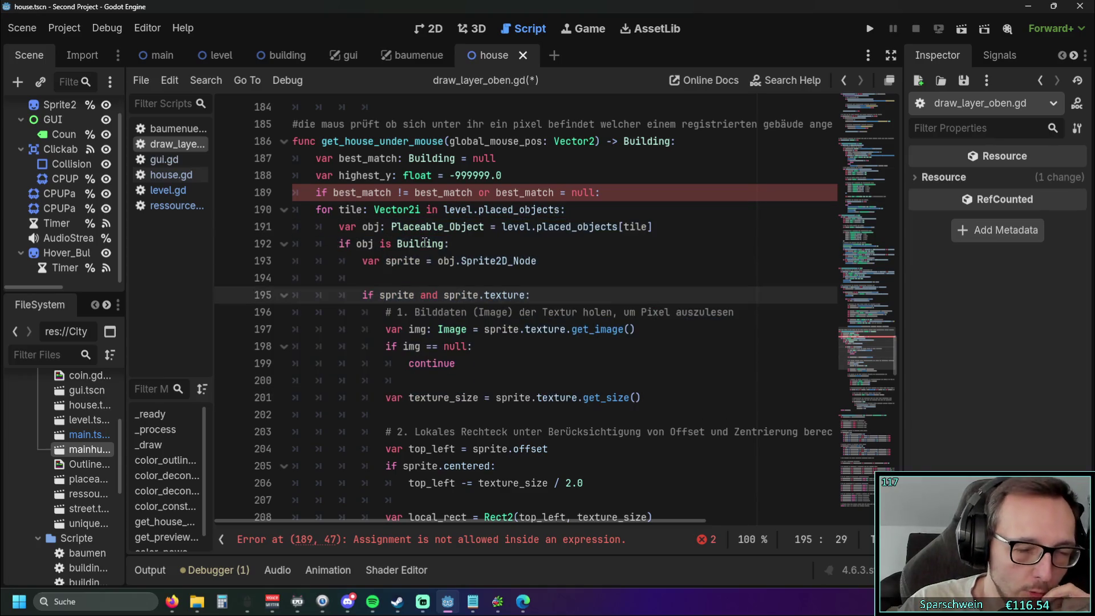
{"action": "left_click_drag", "start_coordinate": [337, 193], "coordinate": [333, 193]}
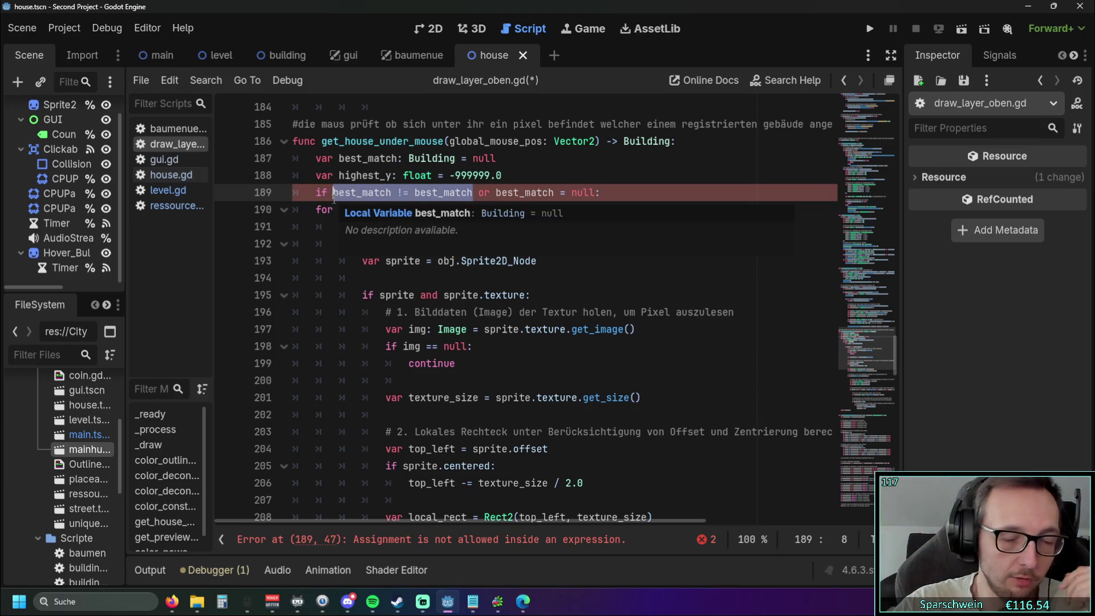
{"action": "left_click", "coordinate": [472, 192]}
{"action": "left_click_drag", "start_coordinate": [473, 193], "coordinate": [335, 197]}
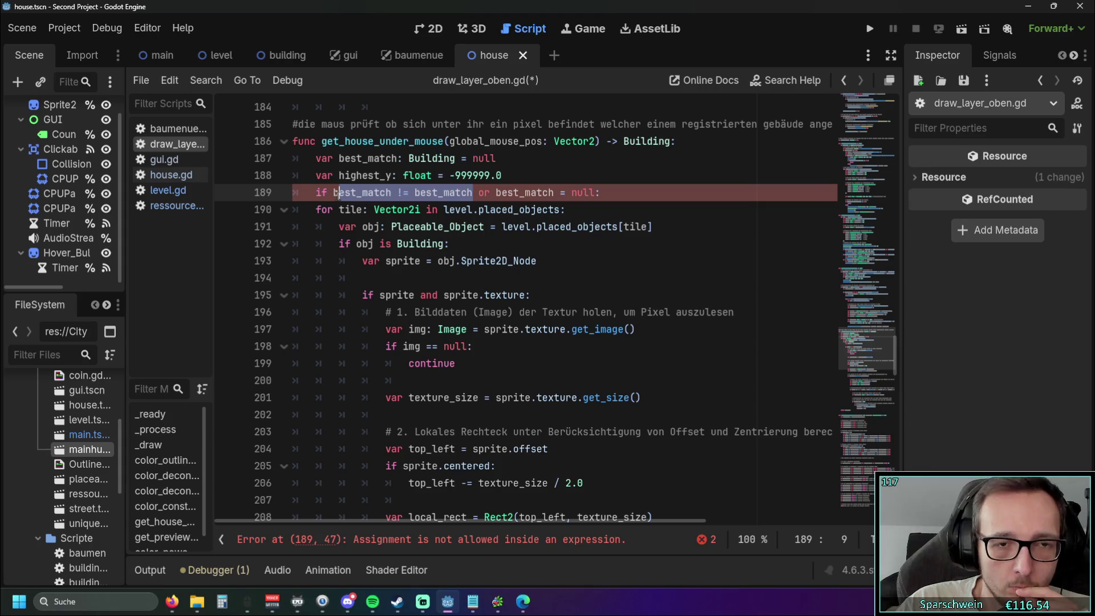
{"action": "key", "text": "Delete"}
{"action": "key", "text": "Delete"}
{"action": "key", "text": "Delete"}
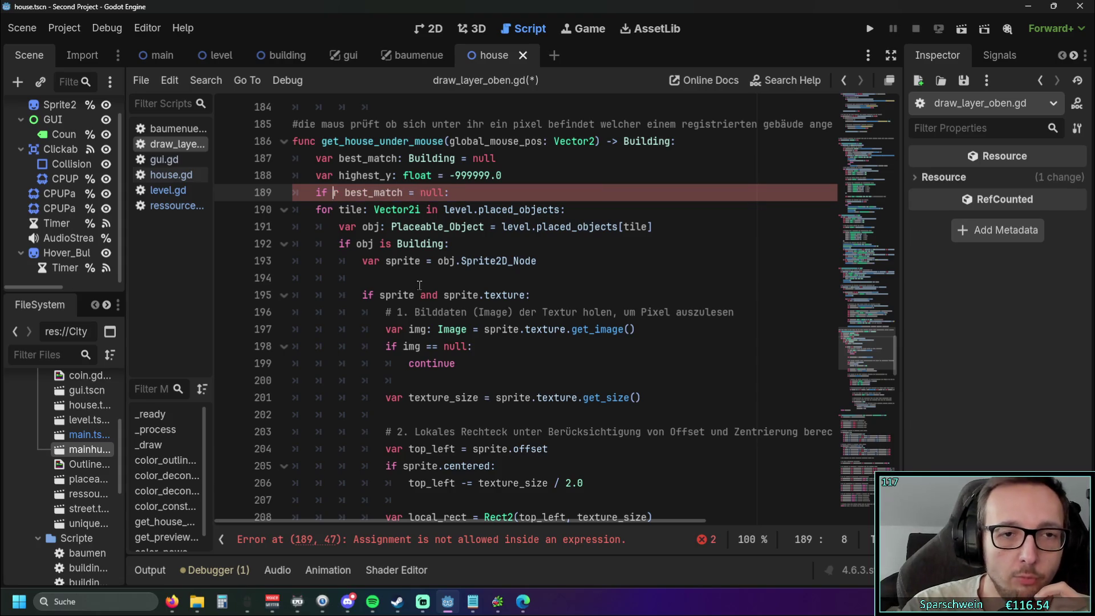
{"action": "left_click", "coordinate": [480, 192]}
{"action": "key", "text": "Left"}
{"action": "type", "text": "or signal"}
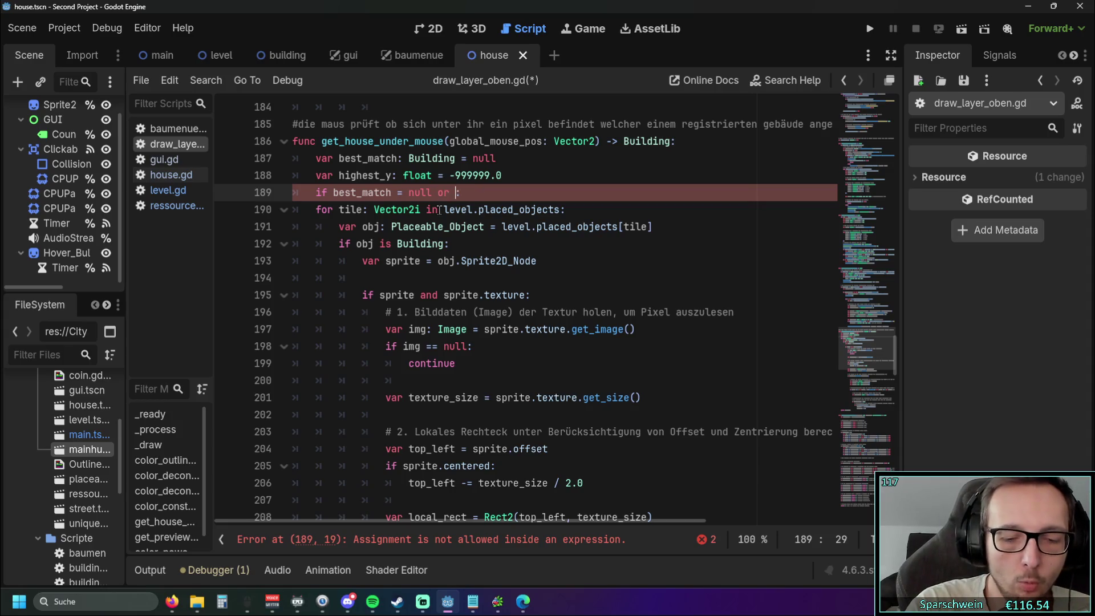
{"action": "left_click", "coordinate": [393, 227]}
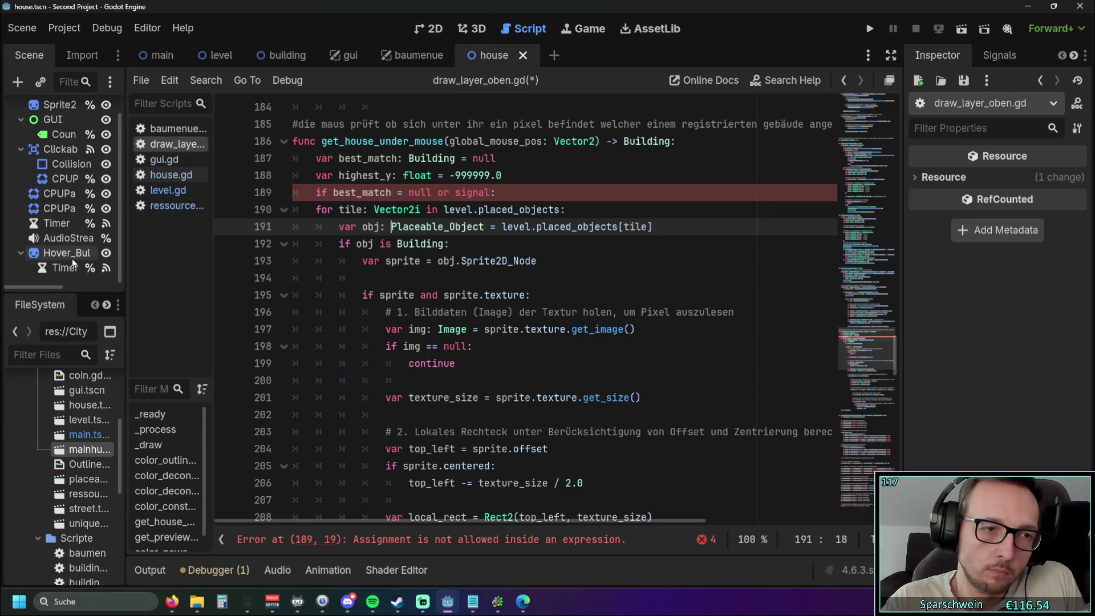
Step: Raise the hover-delay Timer's wait time from 0.8 to 1.0 seconds, then view gui.gd
{"action": "left_click", "coordinate": [62, 267]}
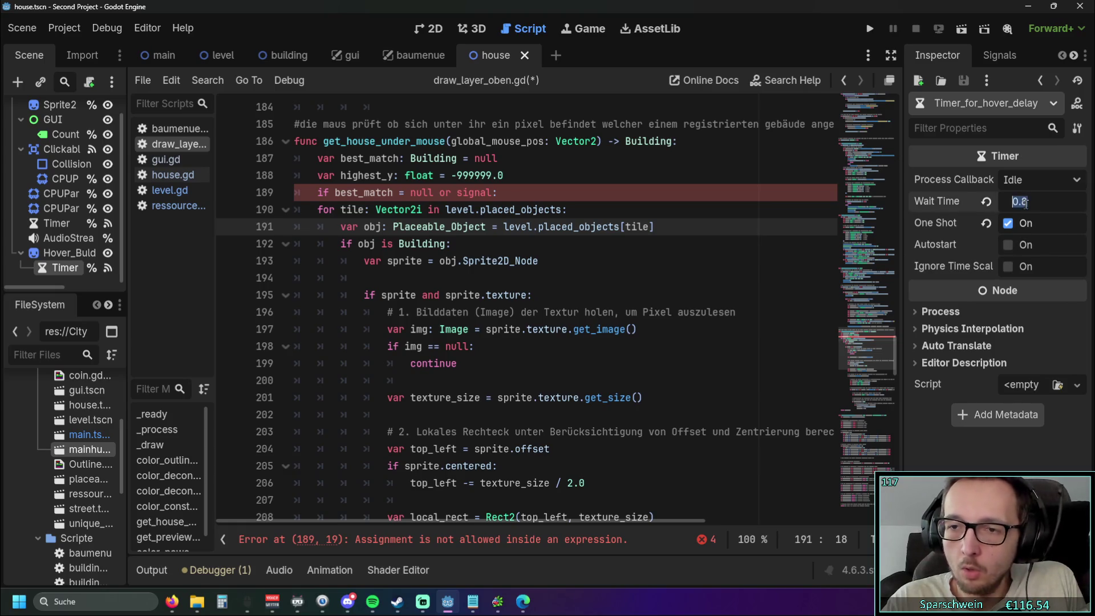
{"action": "left_click_drag", "start_coordinate": [1026, 204], "coordinate": [1033, 204]}
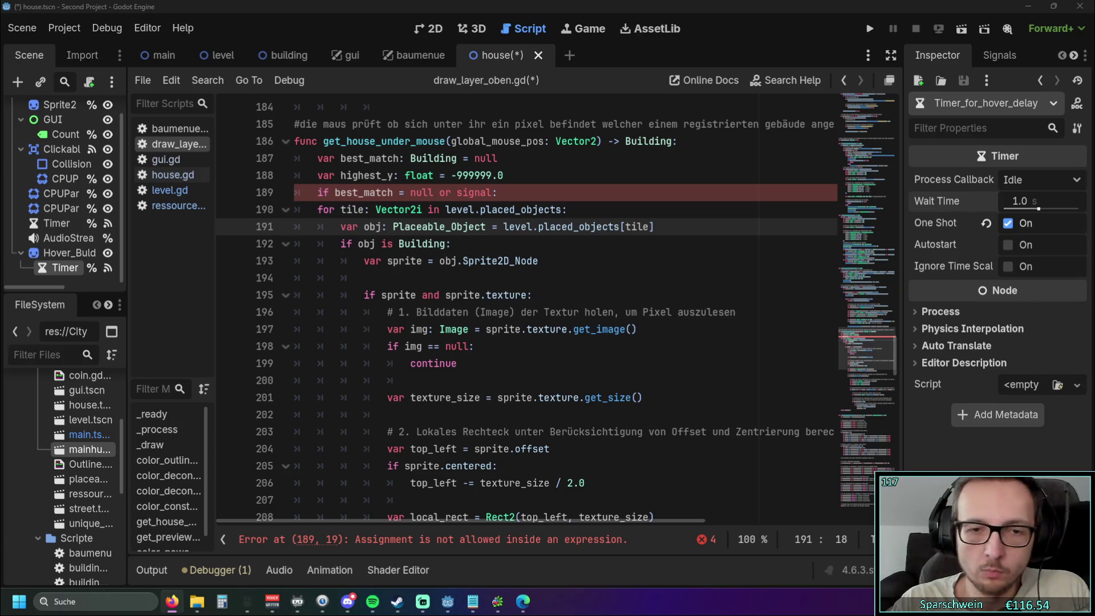
{"action": "left_click", "coordinate": [543, 341]}
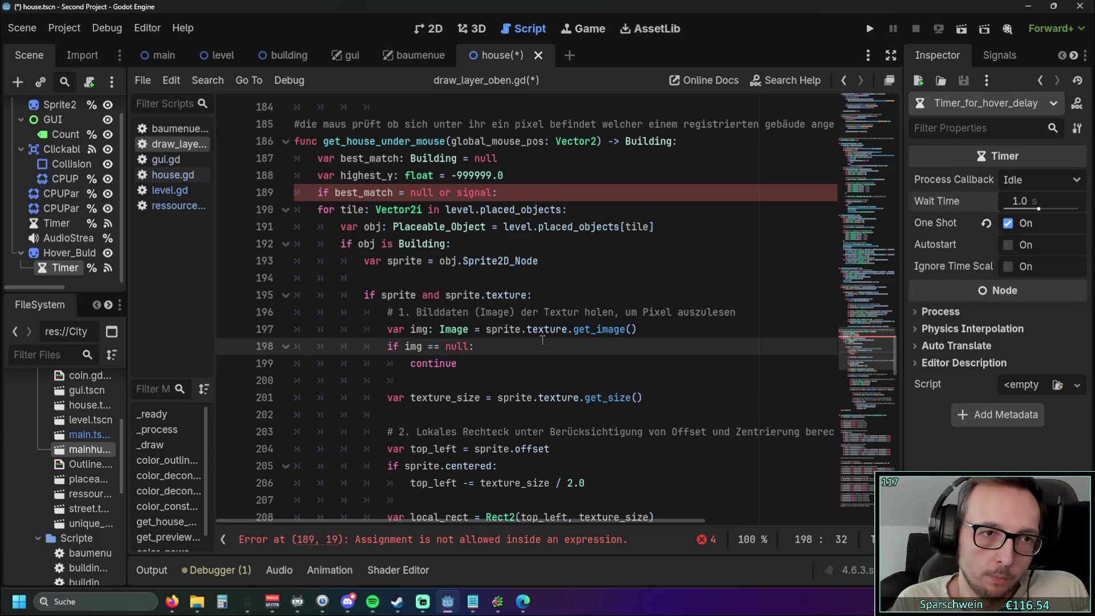
{"action": "left_click", "coordinate": [166, 160]}
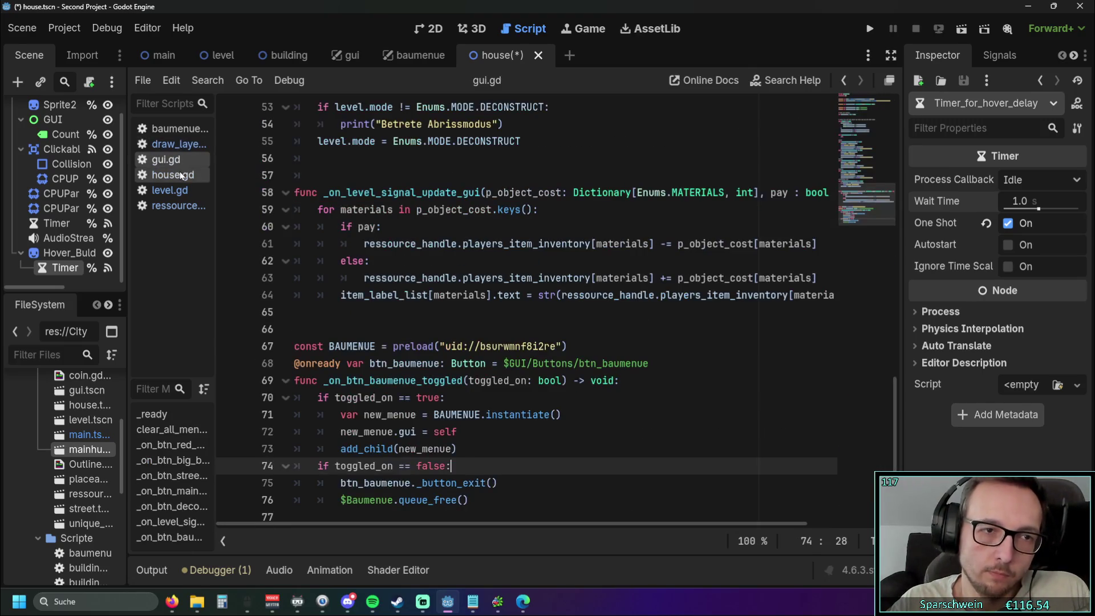
Step: Delete the faulty test condition line 189 in draw_layer_oben.gd
{"action": "scroll", "coordinate": [564, 393], "scroll_direction": "down", "scroll_amount": 1}
{"action": "left_click", "coordinate": [563, 387]}
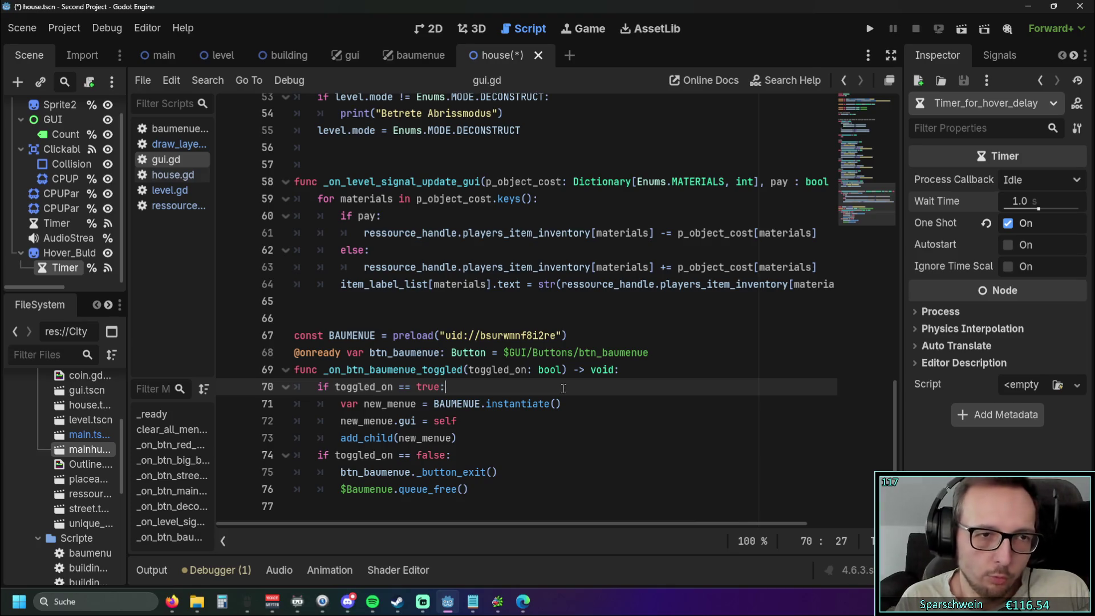
{"action": "left_click", "coordinate": [178, 144]}
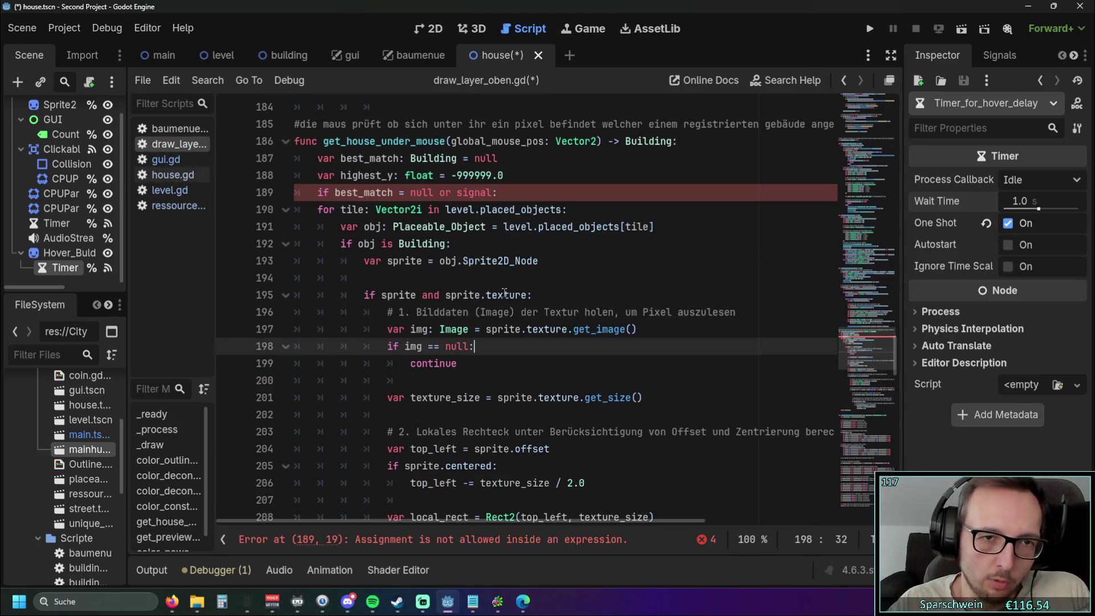
{"action": "scroll", "coordinate": [505, 293], "scroll_direction": "up", "scroll_amount": 2}
{"action": "left_click_drag", "start_coordinate": [499, 295], "coordinate": [238, 301]}
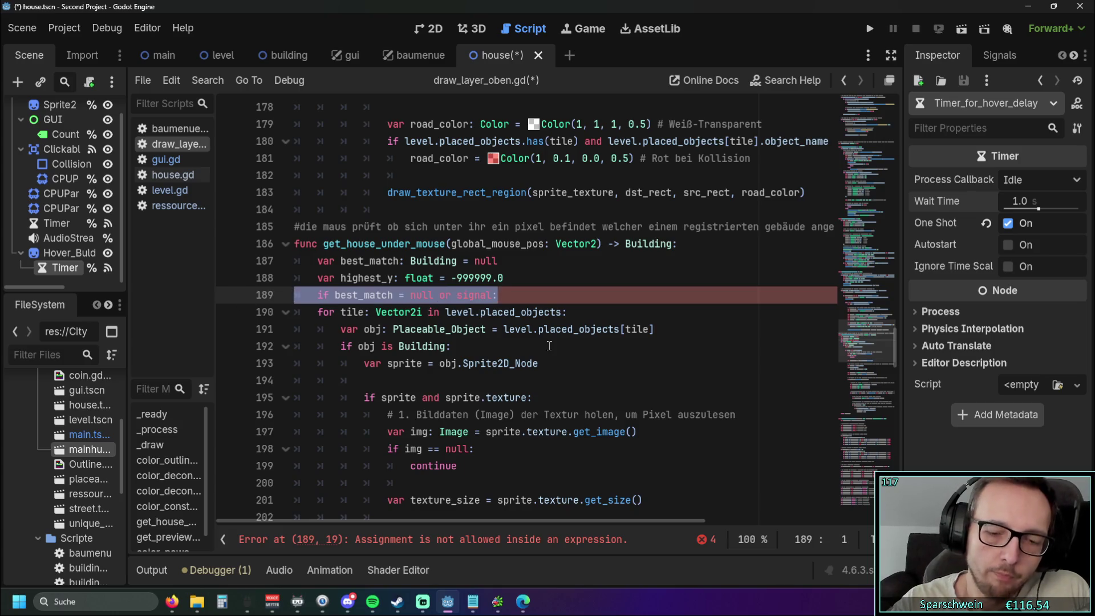
{"action": "key", "text": "BackSpace"}
{"action": "key", "text": "BackSpace"}
Step: Review get_house_under_mouse by selecting code lines 170–183
{"action": "scroll", "coordinate": [457, 278], "scroll_direction": "down", "scroll_amount": 2}
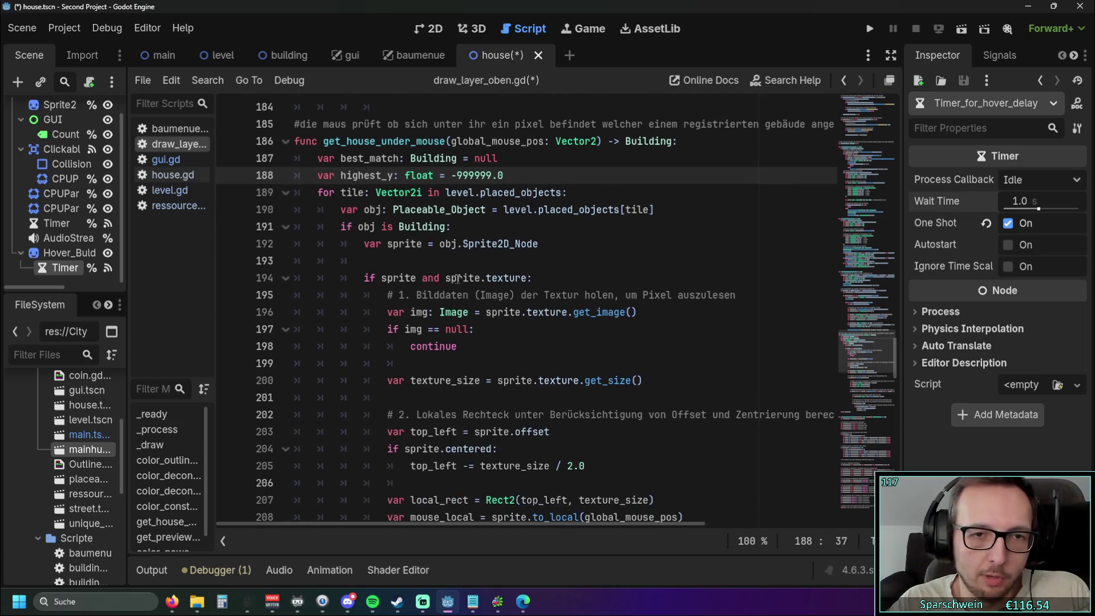
{"action": "scroll", "coordinate": [458, 279], "scroll_direction": "up", "scroll_amount": 1}
{"action": "left_click_drag", "start_coordinate": [472, 310], "coordinate": [279, 211]}
{"action": "left_click", "coordinate": [524, 313]}
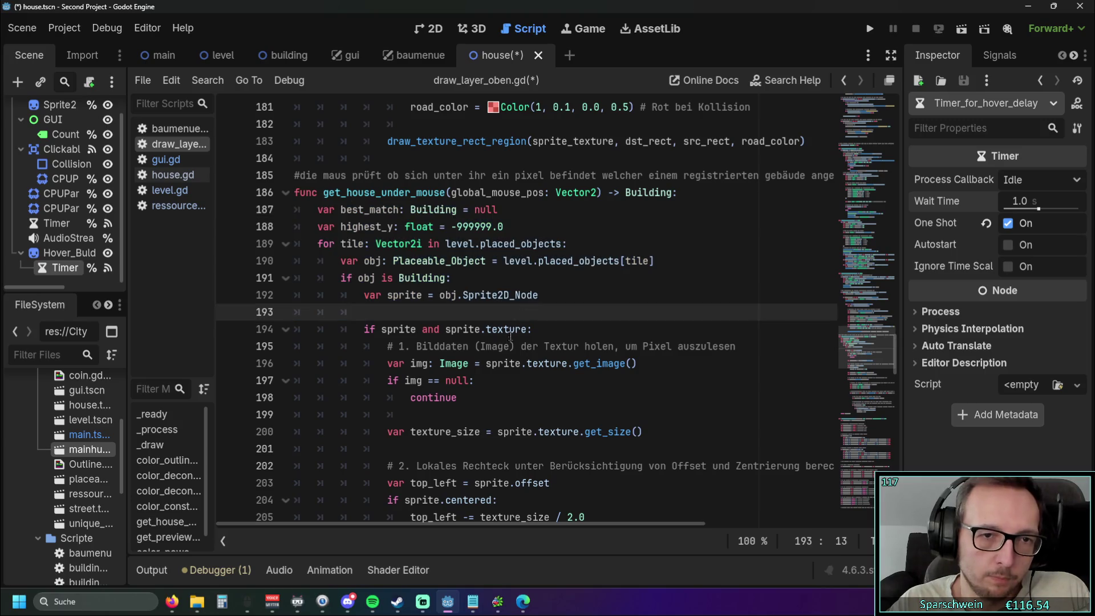
{"action": "scroll", "coordinate": [511, 335], "scroll_direction": "down", "scroll_amount": 4}
{"action": "scroll", "coordinate": [510, 335], "scroll_direction": "up", "scroll_amount": 3}
{"action": "left_click_drag", "start_coordinate": [457, 346], "coordinate": [341, 244]}
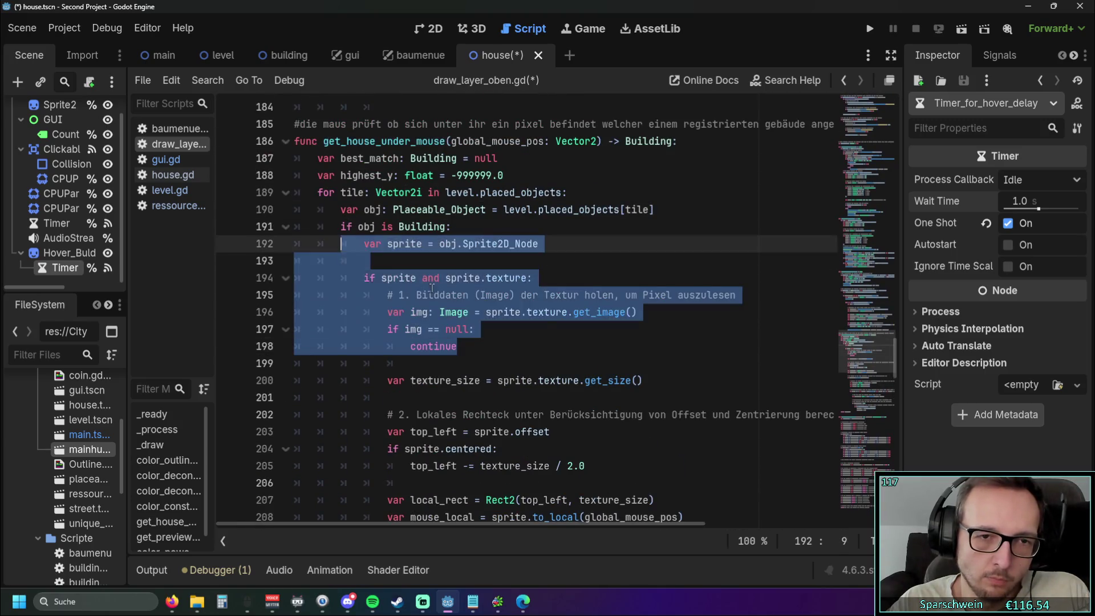
{"action": "scroll", "coordinate": [432, 288], "scroll_direction": "up", "scroll_amount": 3}
{"action": "mouse_move", "coordinate": [499, 326]}
{"action": "left_mouse_down"}
{"action": "mouse_move", "coordinate": [434, 217]}
{"action": "mouse_move", "coordinate": [422, 97]}
{"action": "left_mouse_up"}
Step: Return to level.gd's hover_info_for_buildings function, ending at line 311
{"action": "left_click", "coordinate": [173, 190]}
{"action": "left_click", "coordinate": [173, 174]}
{"action": "scroll", "coordinate": [454, 312], "scroll_direction": "down", "scroll_amount": 10}
{"action": "scroll", "coordinate": [454, 312], "scroll_direction": "up", "scroll_amount": 3}
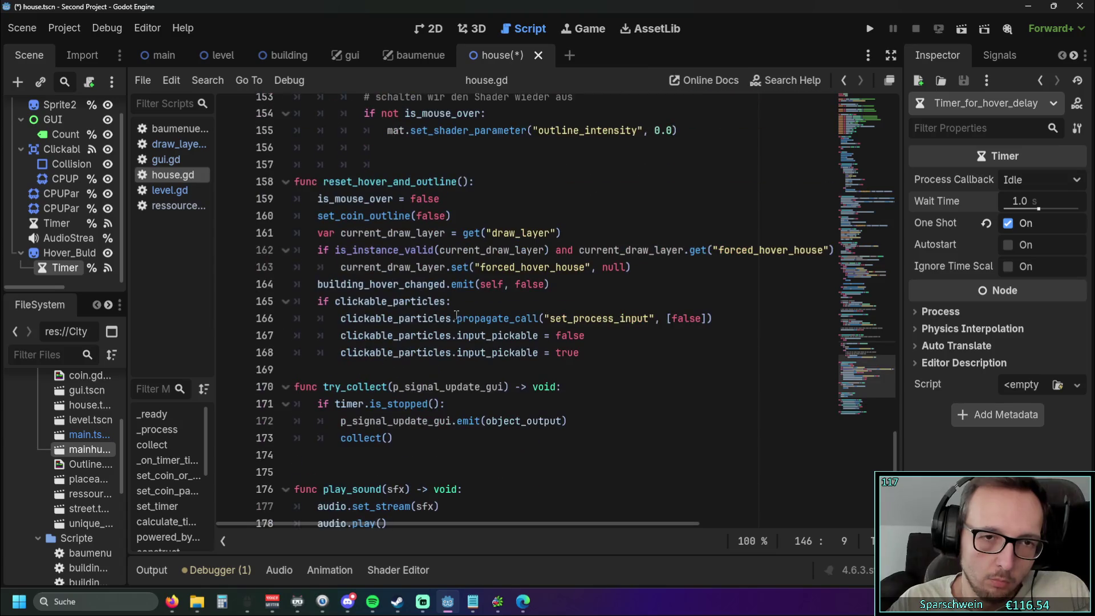
{"action": "left_click", "coordinate": [166, 159]}
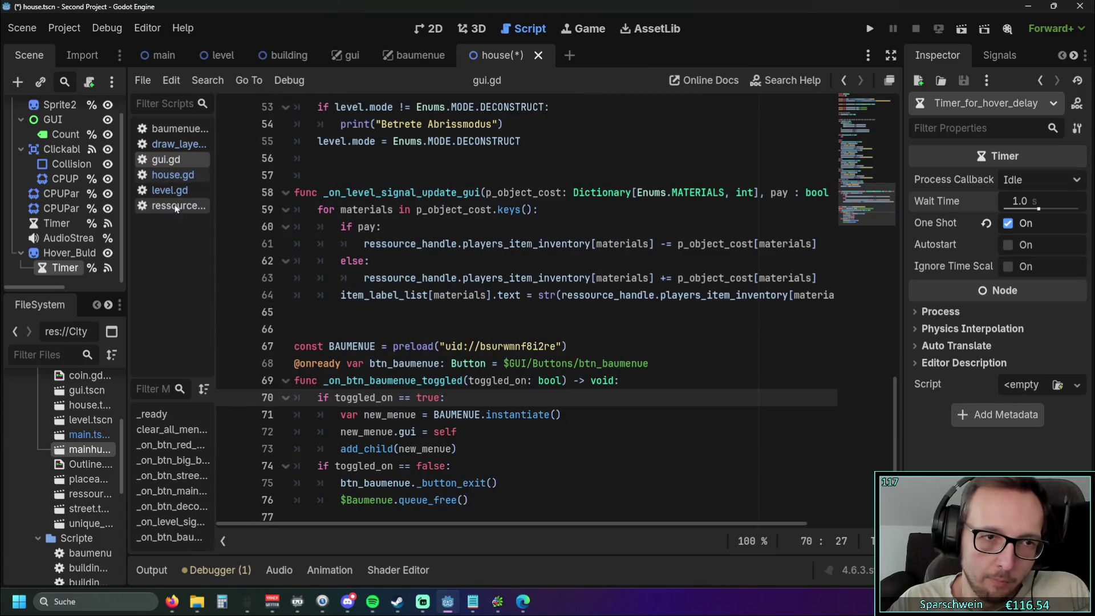
{"action": "left_click", "coordinate": [170, 190]}
{"action": "left_click", "coordinate": [518, 320]}
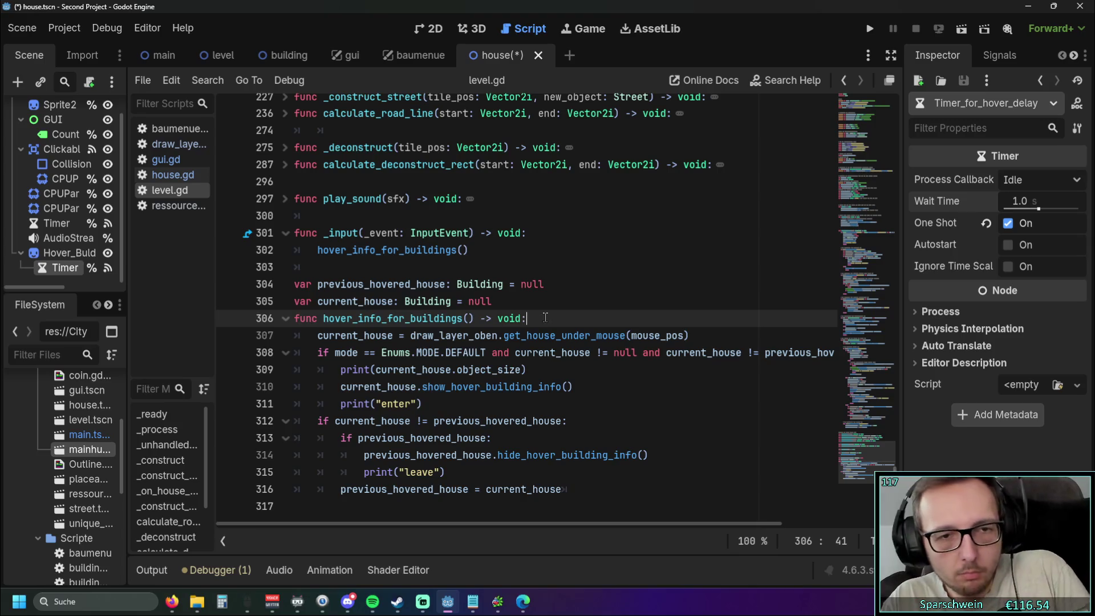
{"action": "left_click", "coordinate": [436, 406]}
{"action": "key", "text": "shift+Home"}
{"action": "key", "text": "shift+Home"}
{"action": "left_click", "coordinate": [505, 405]}
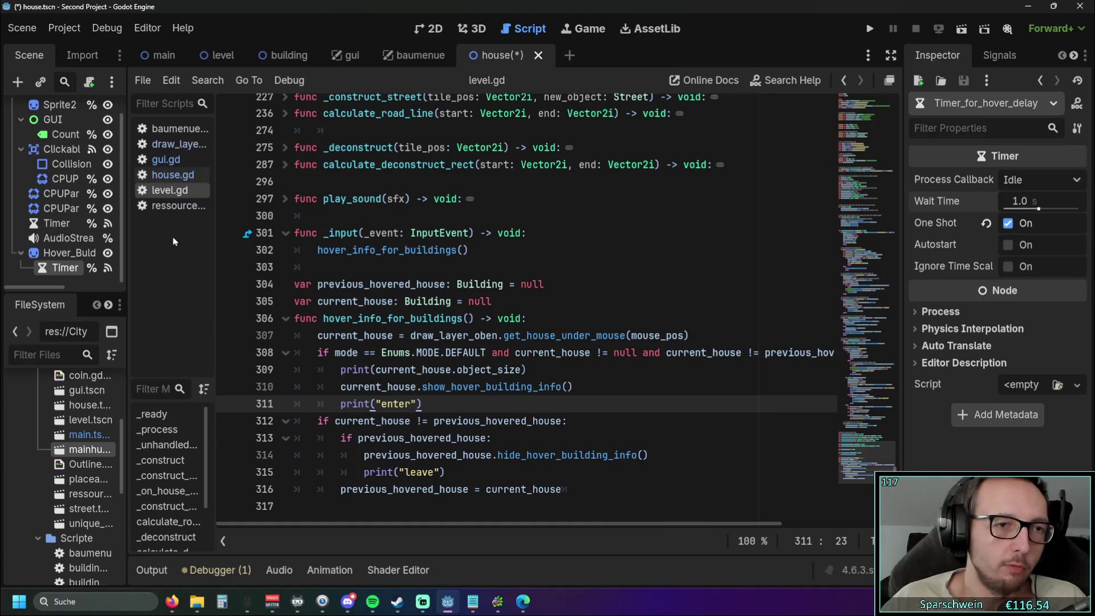
Step: Select the Timer node in the scene tree to view its properties
{"action": "scroll", "coordinate": [367, 143], "scroll_direction": "up", "scroll_amount": 3}
{"action": "scroll", "coordinate": [354, 152], "scroll_direction": "up", "scroll_amount": 1}
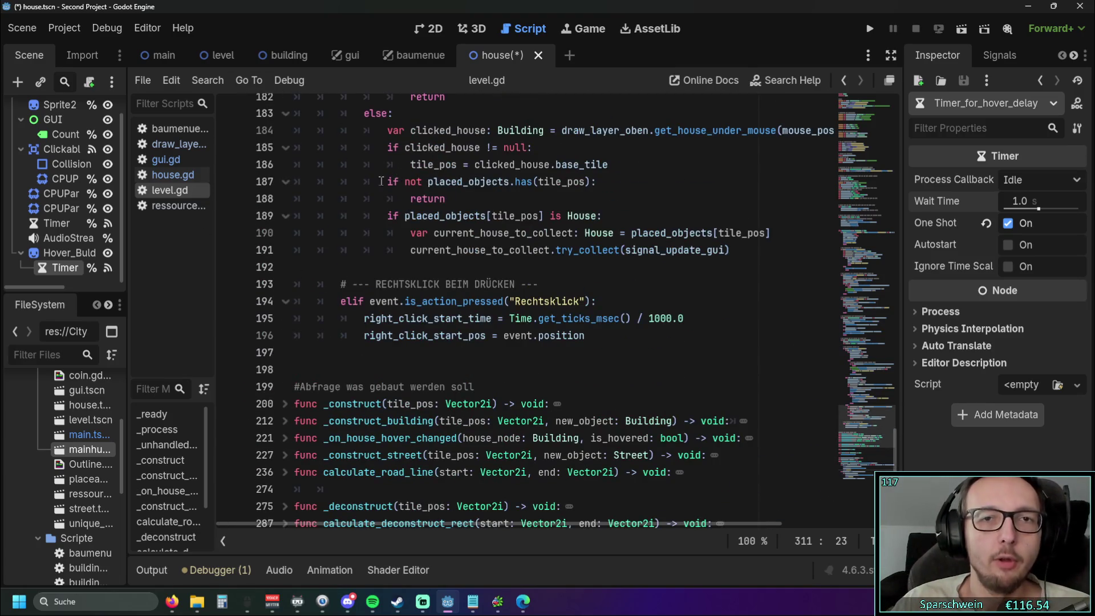
{"action": "scroll", "coordinate": [399, 286], "scroll_direction": "up", "scroll_amount": 20}
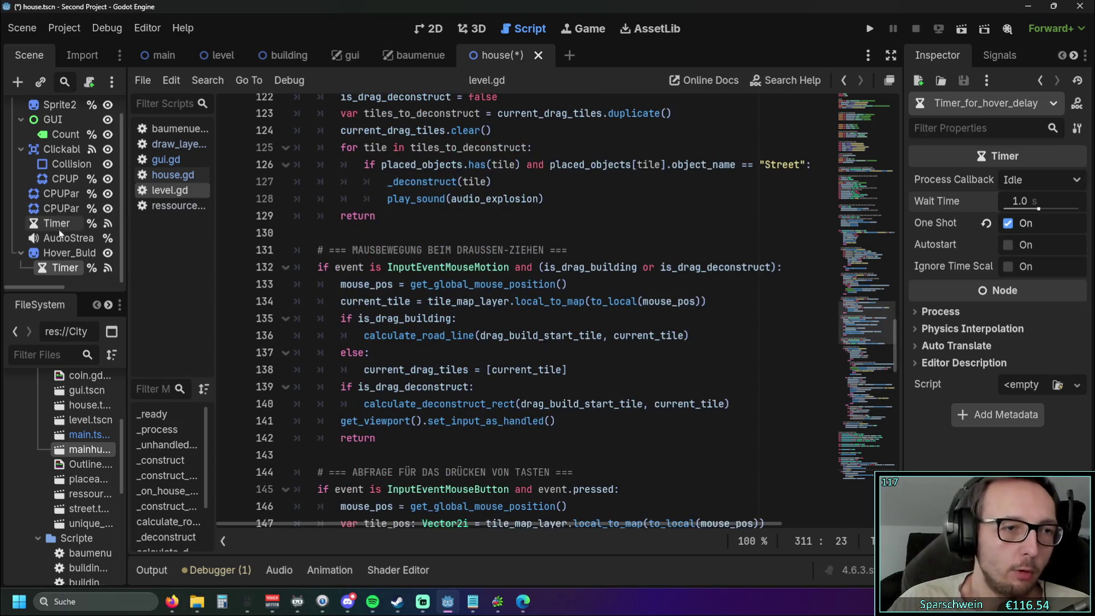
{"action": "scroll", "coordinate": [64, 238], "scroll_direction": "up", "scroll_amount": 1}
{"action": "left_click", "coordinate": [61, 216]}
{"action": "left_click", "coordinate": [57, 242]}
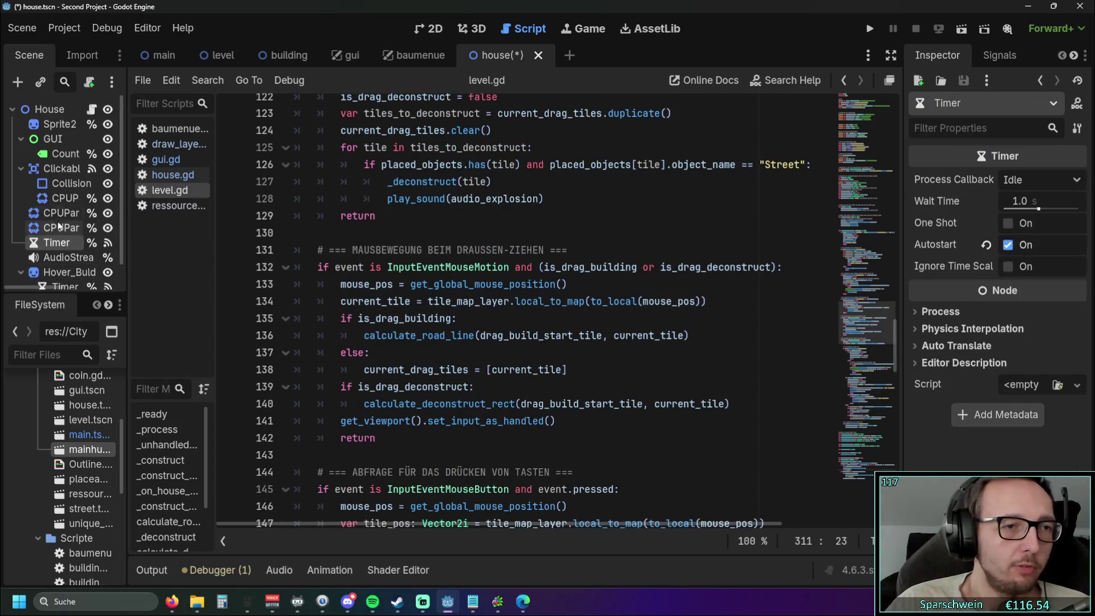
Step: Open house.gd, widen the Scene dock, and go to the line below class_name House
{"action": "left_click", "coordinate": [171, 174]}
{"action": "scroll", "coordinate": [511, 228], "scroll_direction": "up", "scroll_amount": 20}
{"action": "scroll", "coordinate": [510, 229], "scroll_direction": "up", "scroll_amount": 5}
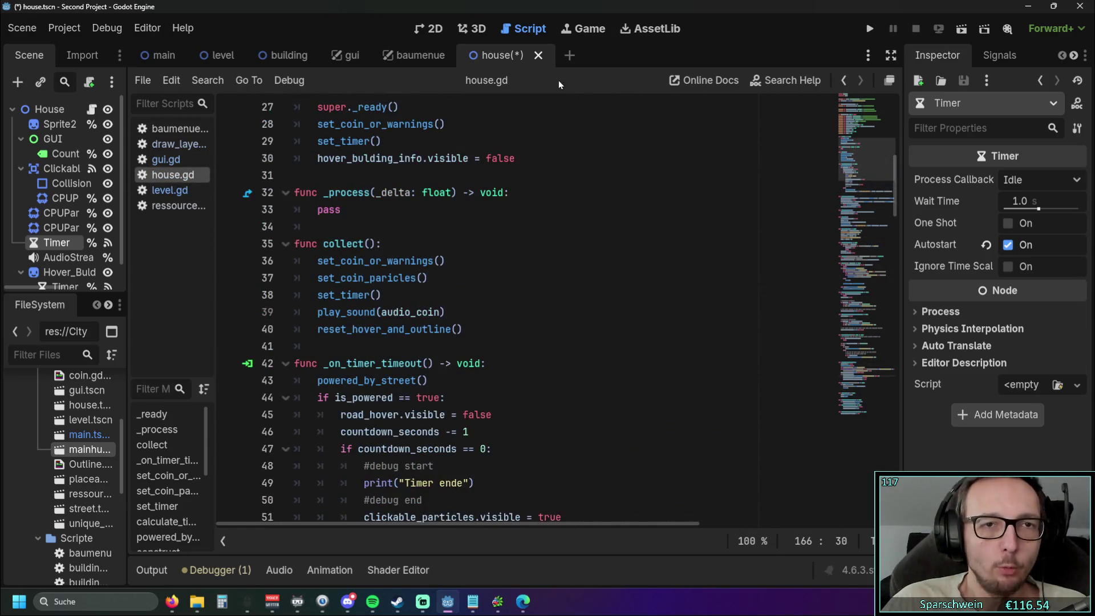
{"action": "left_click_drag", "start_coordinate": [126, 213], "coordinate": [355, 213]}
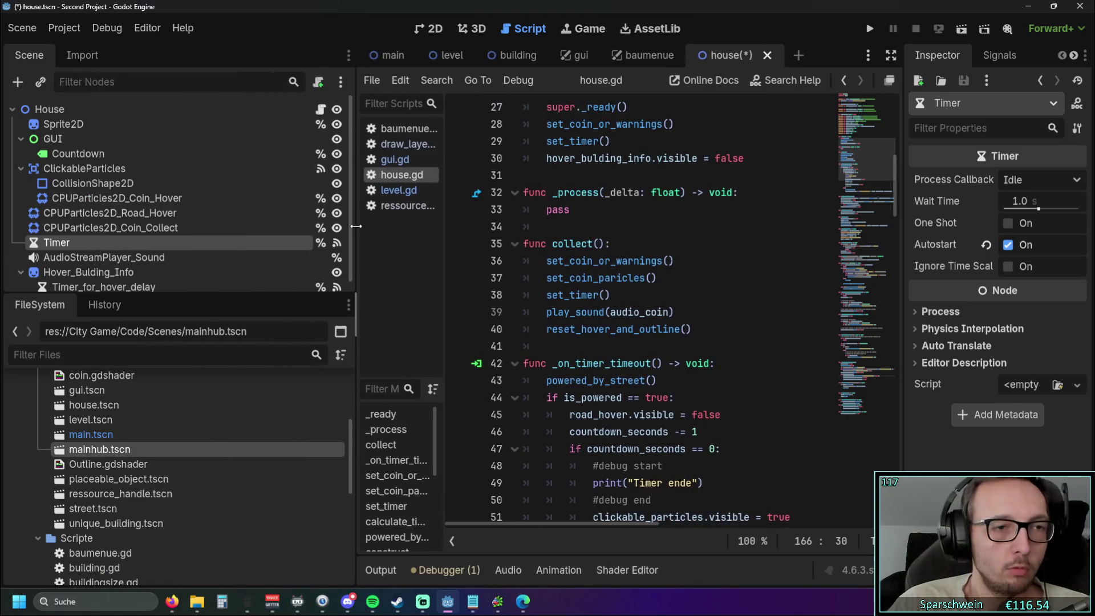
{"action": "scroll", "coordinate": [615, 211], "scroll_direction": "up", "scroll_amount": 7}
{"action": "scroll", "coordinate": [615, 211], "scroll_direction": "up", "scroll_amount": 2}
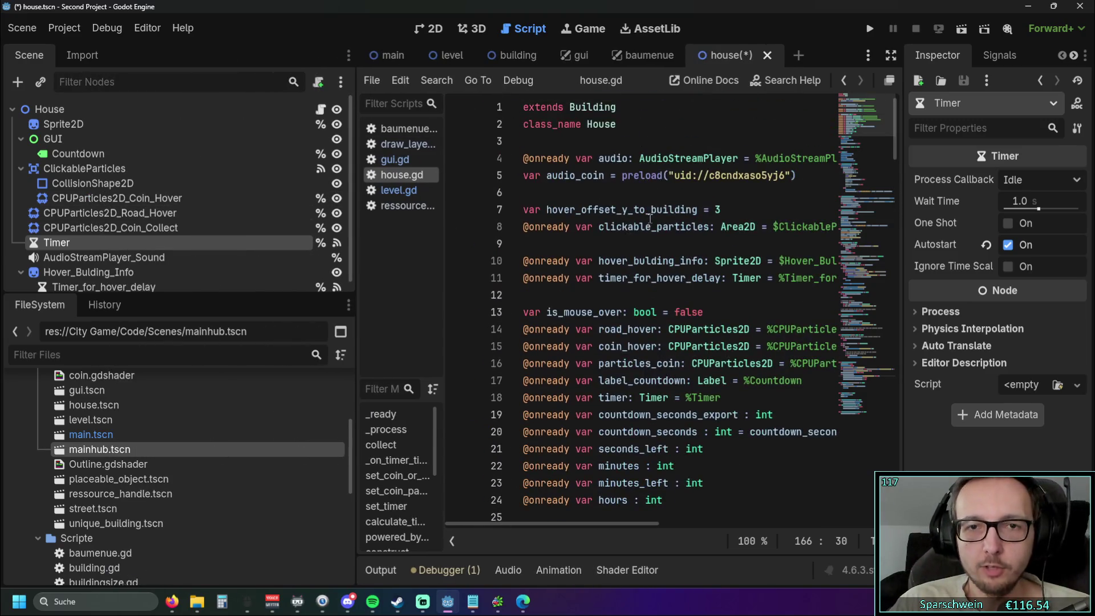
{"action": "left_click", "coordinate": [656, 134]}
Step: Declare 'signal signal_to_send()' on line 4 of house.gd, below class_name House
{"action": "key", "text": "Return"}
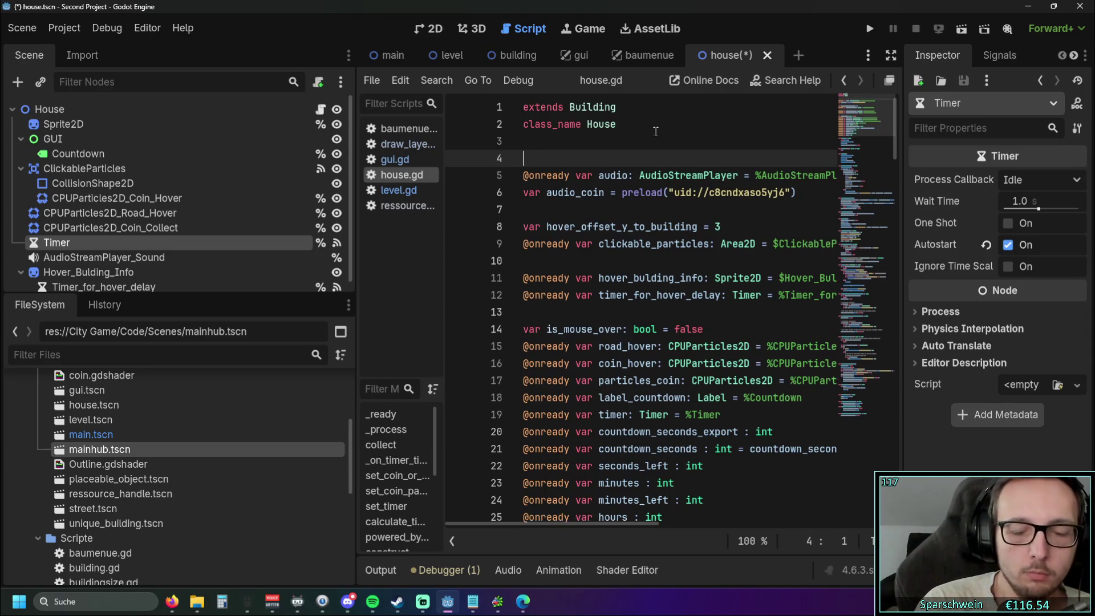
{"action": "key", "text": "Up"}
{"action": "type", "text": "signal"}
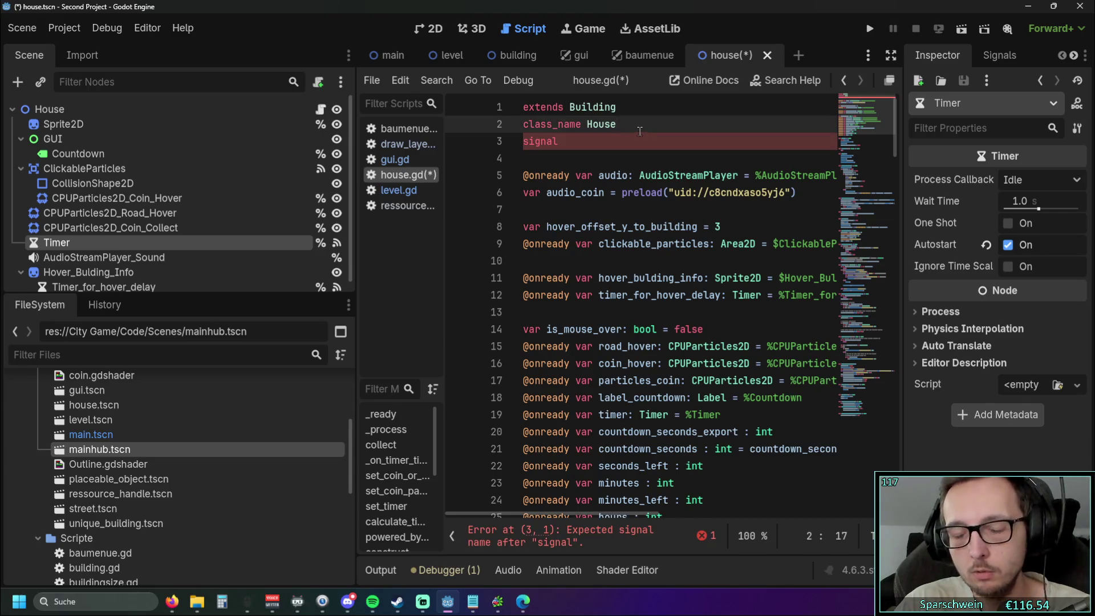
{"action": "key", "text": "Home"}
{"action": "key", "text": "Return"}
{"action": "left_click_drag", "start_coordinate": [639, 137], "coordinate": [576, 160]}
{"action": "left_click", "coordinate": [577, 161]}
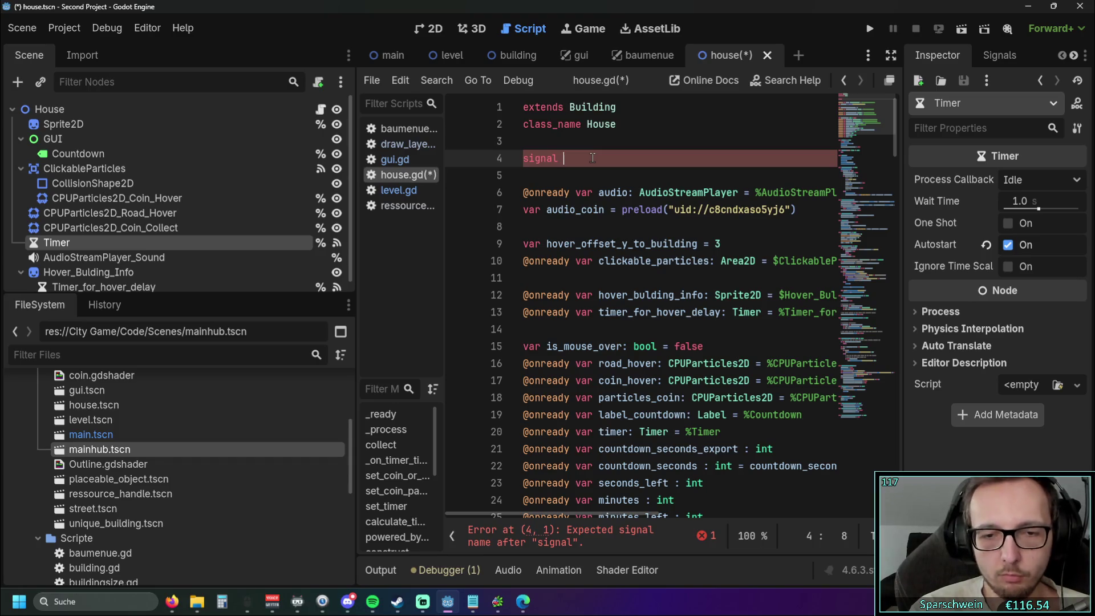
{"action": "type", "text": "signal"}
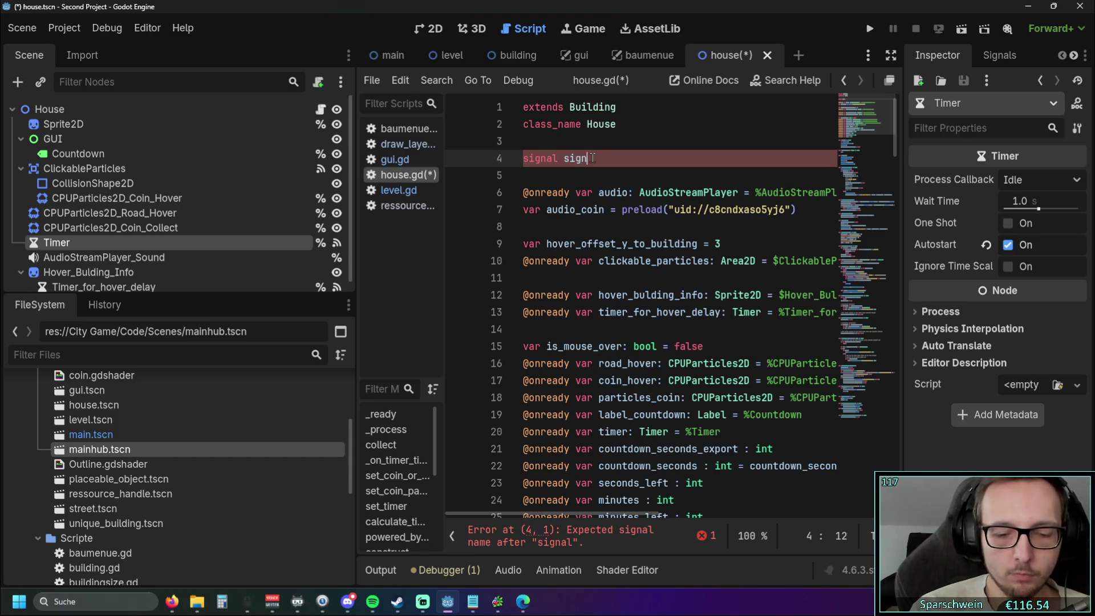
{"action": "type", "text": "_"}
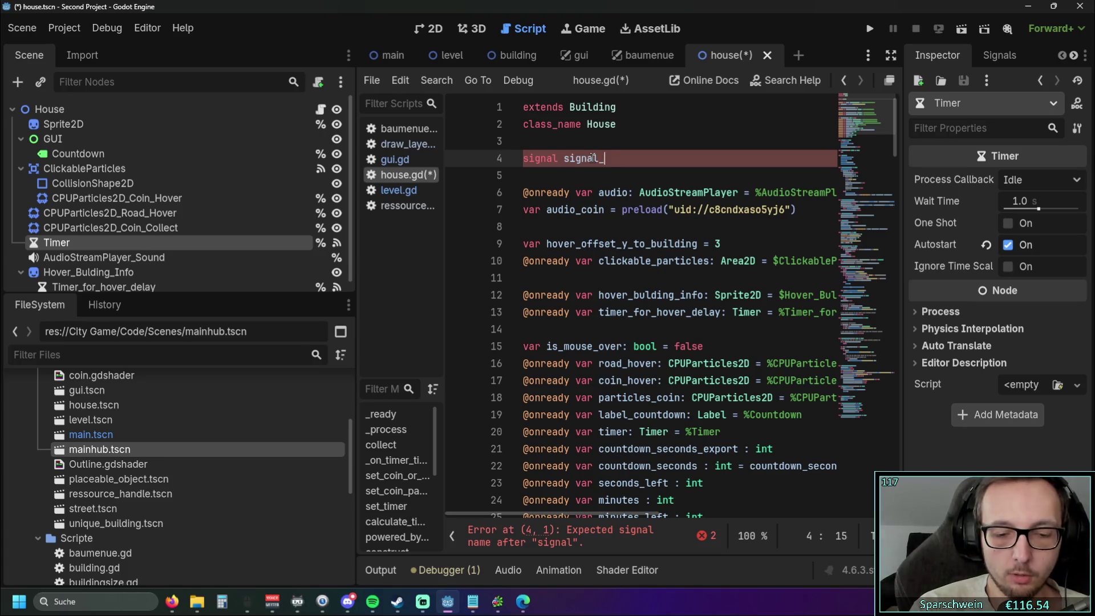
{"action": "type", "text": "to_send"}
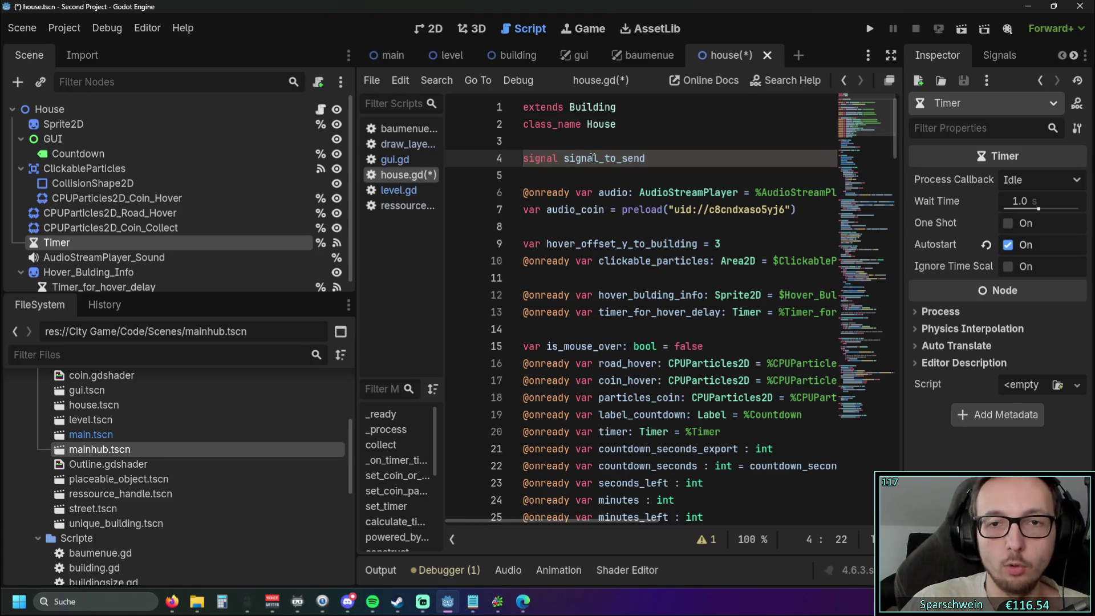
{"action": "left_click", "coordinate": [610, 178]}
{"action": "left_click", "coordinate": [661, 158]}
{"action": "type", "text": "()"}
{"action": "left_click", "coordinate": [634, 174]}
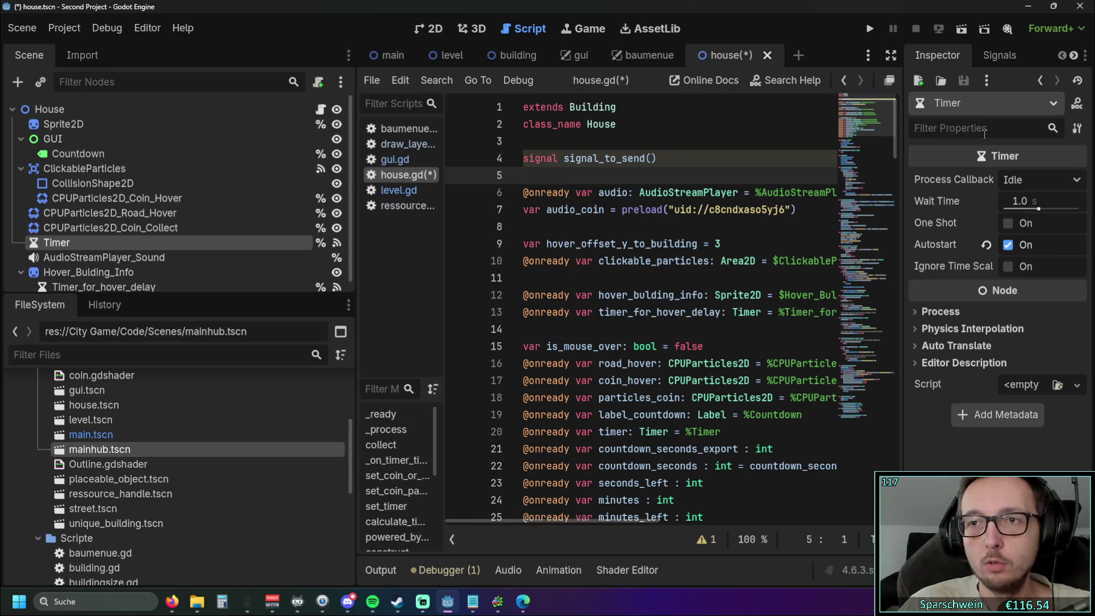
Step: List the House node's signals and open the connection setup for signal_to_send()
{"action": "left_click", "coordinate": [999, 56]}
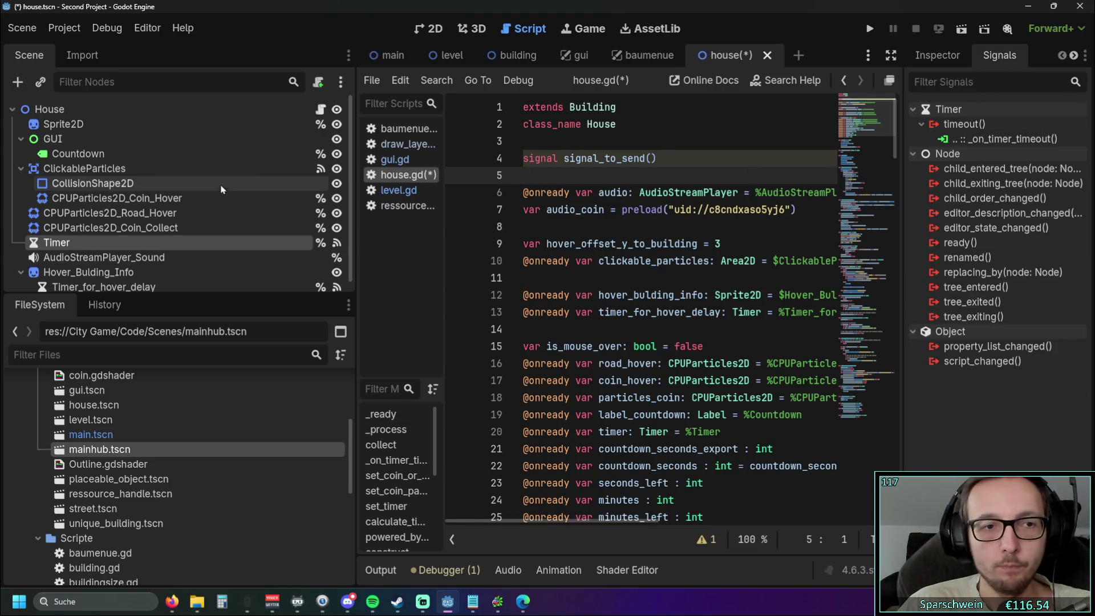
{"action": "left_click", "coordinate": [116, 110]}
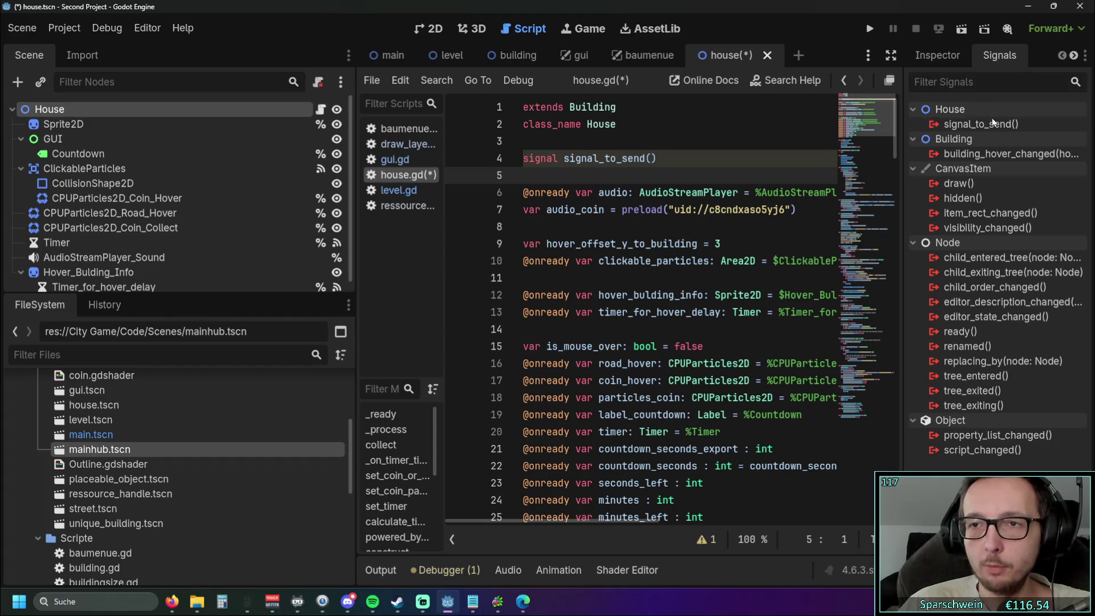
{"action": "left_click", "coordinate": [987, 125]}
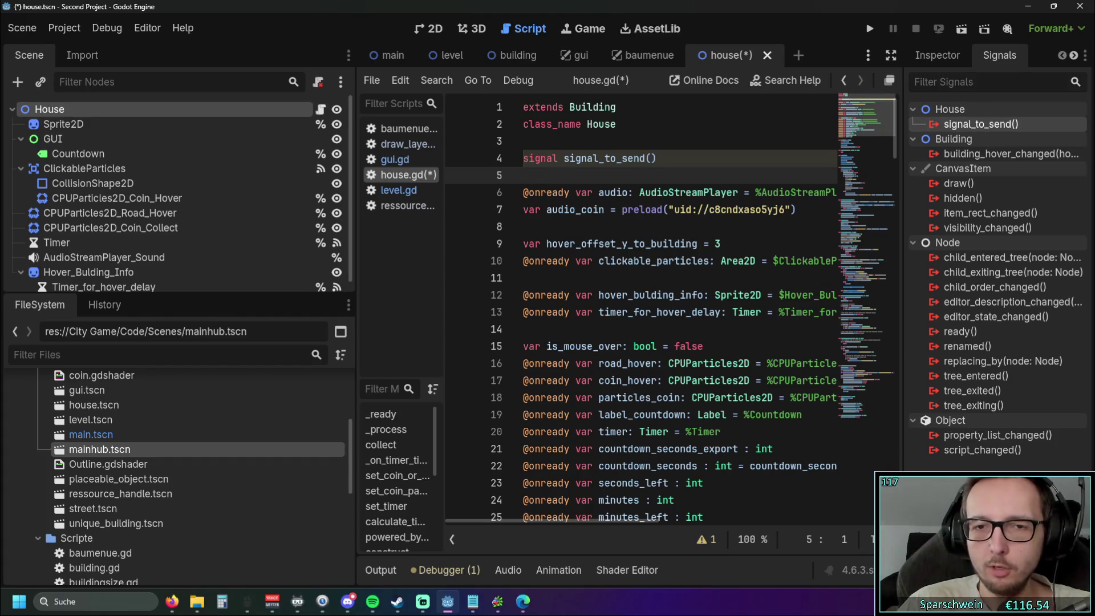
{"action": "double_click", "coordinate": [987, 125]}
{"action": "scroll", "coordinate": [442, 332], "scroll_direction": "down", "scroll_amount": 3}
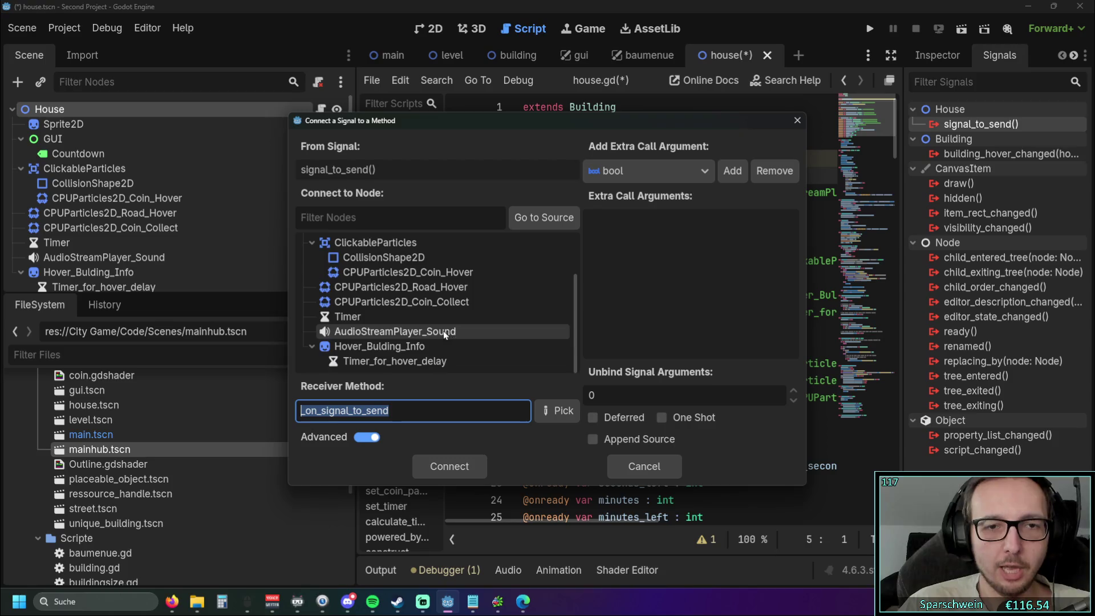
{"action": "scroll", "coordinate": [442, 332], "scroll_direction": "up", "scroll_amount": 3}
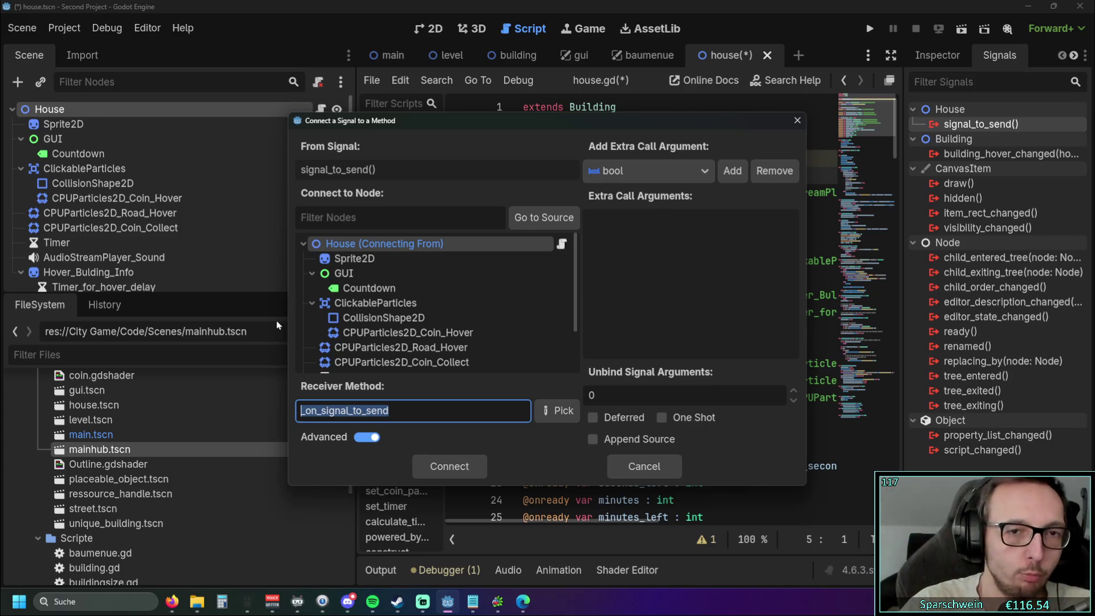
Step: Cancel without connecting and delete the signal_to_send line from house.gd
{"action": "left_click", "coordinate": [797, 120]}
{"action": "key", "text": "BackSpace"}
{"action": "key", "text": "BackSpace"}
{"action": "key", "text": "Delete"}
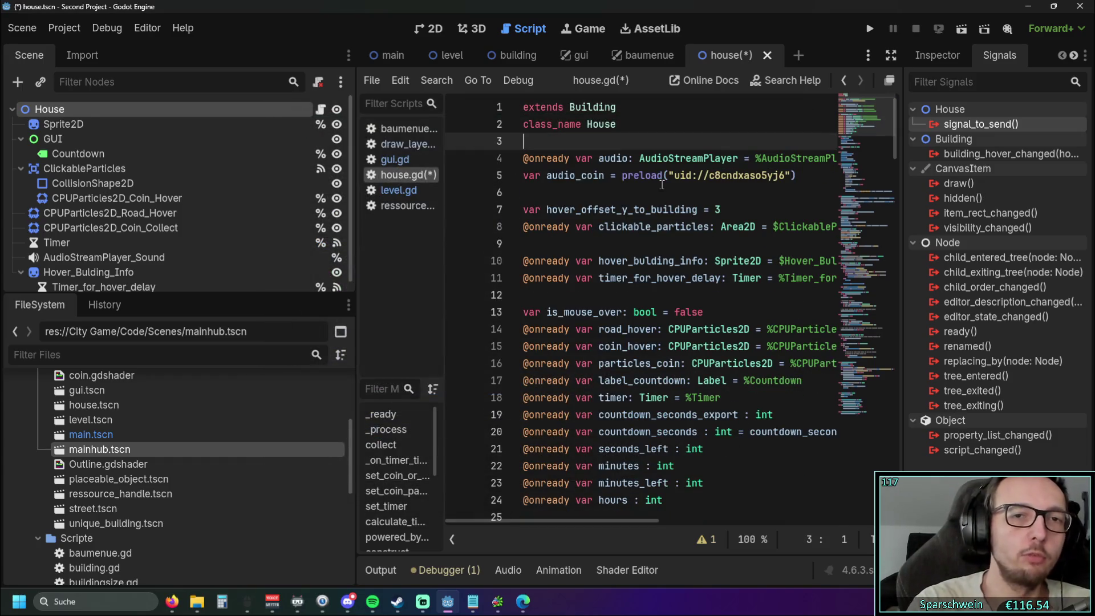
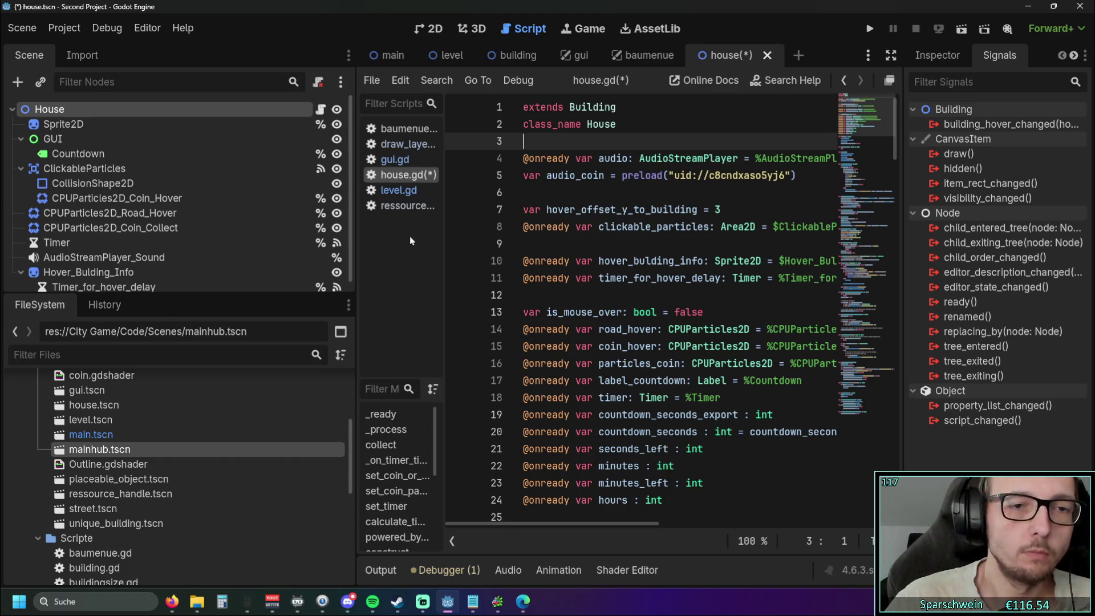
Step: Widen the code area, switch to the level scene, hide the TileMap panel and open level.gd
{"action": "mouse_move", "coordinate": [361, 283]}
{"action": "left_mouse_down"}
{"action": "mouse_move", "coordinate": [246, 284]}
{"action": "mouse_move", "coordinate": [280, 283]}
{"action": "left_mouse_up"}
{"action": "left_click", "coordinate": [372, 57]}
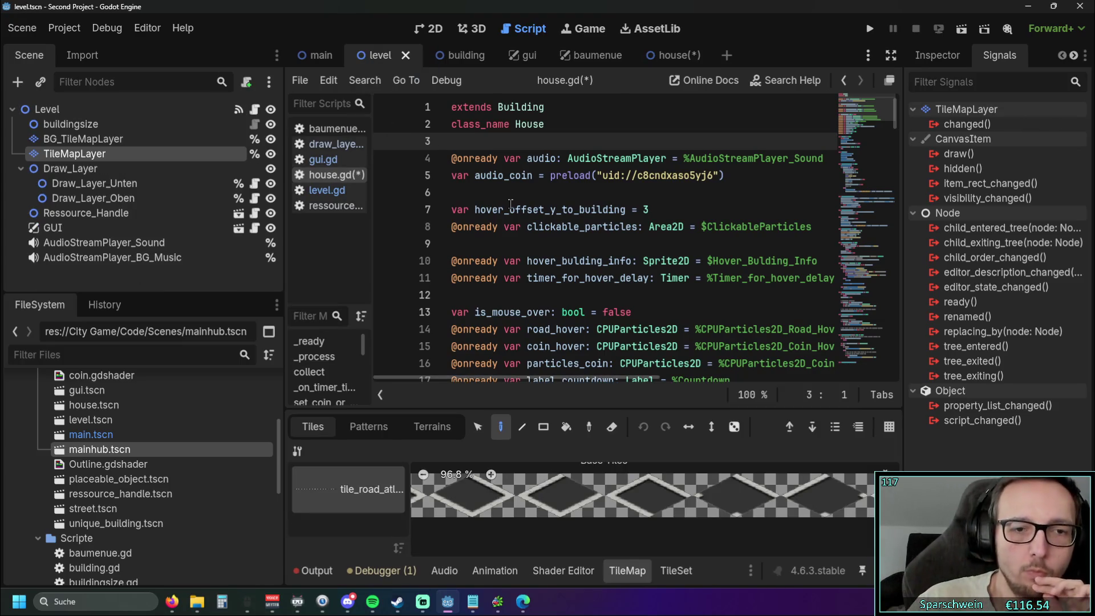
{"action": "left_click", "coordinate": [627, 570]}
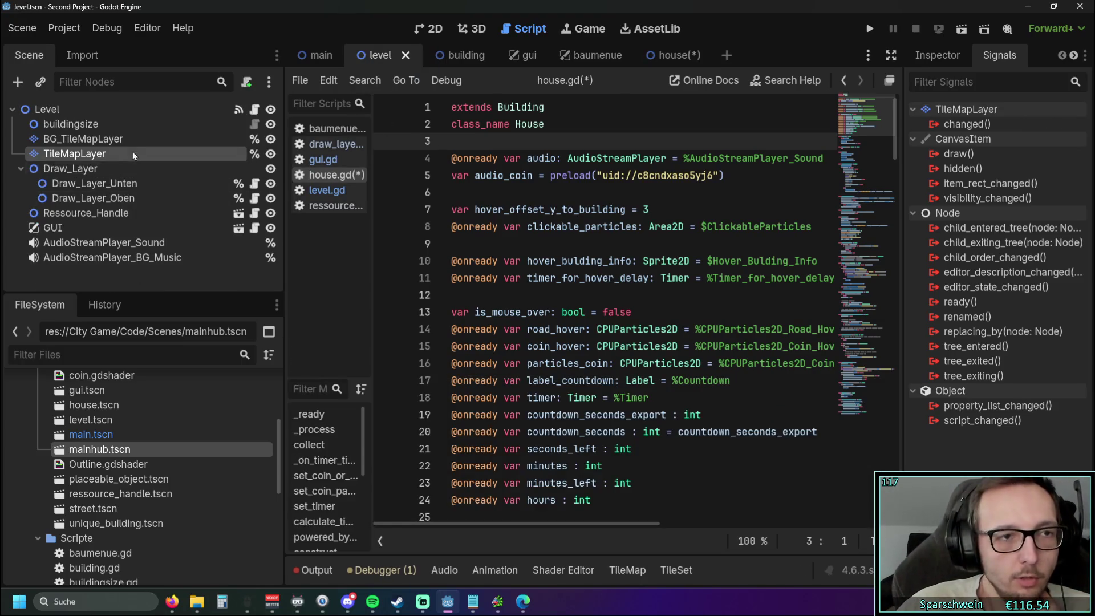
{"action": "left_click", "coordinate": [114, 122]}
{"action": "left_click", "coordinate": [51, 109]}
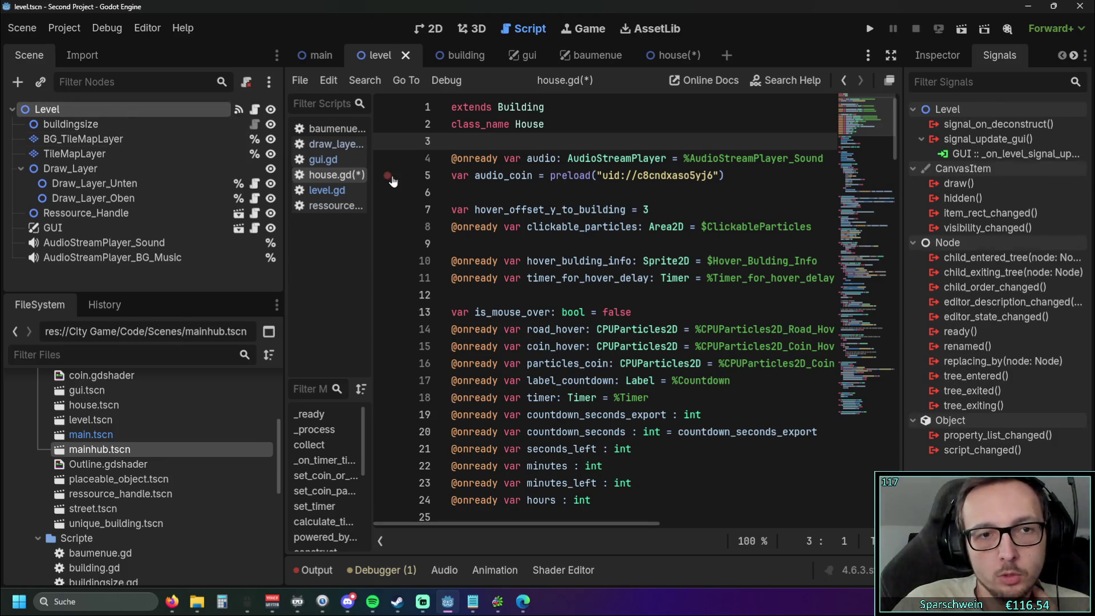
{"action": "left_click", "coordinate": [327, 190]}
{"action": "left_click_drag", "start_coordinate": [284, 313], "coordinate": [179, 313]}
Step: Scroll level.gd to the _unhandled_input code at the print("Verlasse Modus") line
{"action": "scroll", "coordinate": [437, 294], "scroll_direction": "up", "scroll_amount": 15}
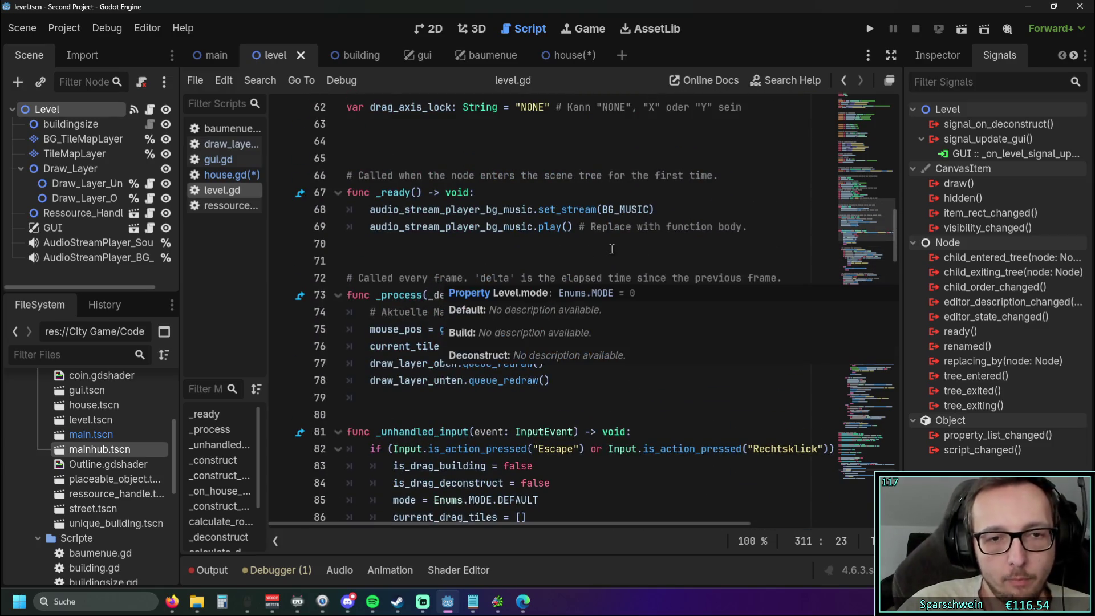
{"action": "scroll", "coordinate": [598, 235], "scroll_direction": "down", "scroll_amount": 3}
{"action": "scroll", "coordinate": [598, 235], "scroll_direction": "up", "scroll_amount": 4}
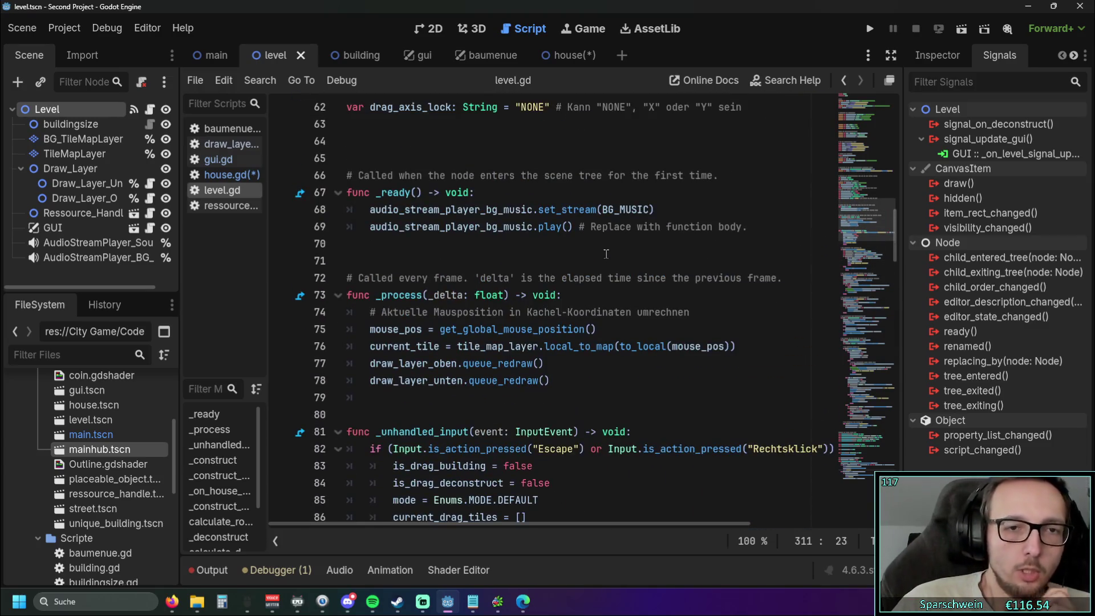
{"action": "scroll", "coordinate": [605, 257], "scroll_direction": "down", "scroll_amount": 1}
{"action": "scroll", "coordinate": [604, 256], "scroll_direction": "down", "scroll_amount": 3}
{"action": "scroll", "coordinate": [596, 268], "scroll_direction": "down", "scroll_amount": 2}
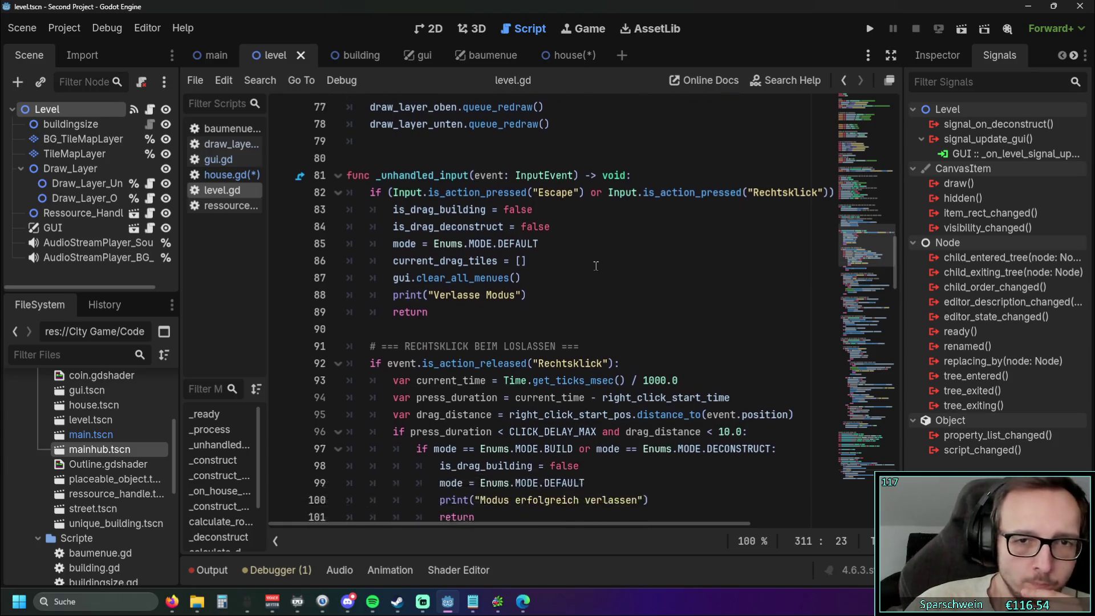
{"action": "scroll", "coordinate": [594, 274], "scroll_direction": "up", "scroll_amount": 1}
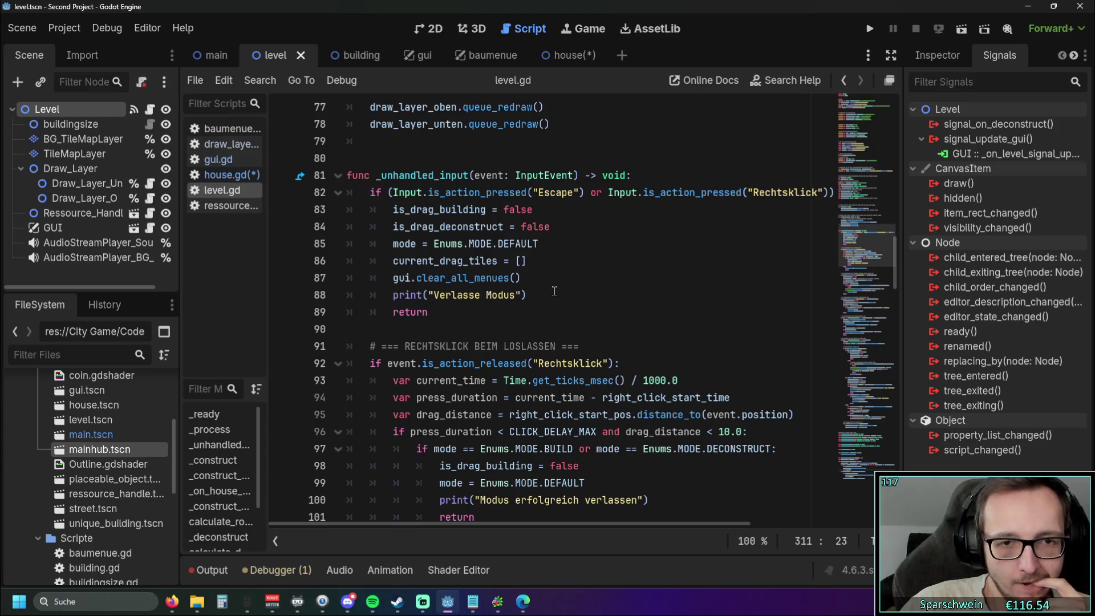
{"action": "left_click", "coordinate": [554, 291]}
{"action": "scroll", "coordinate": [556, 291], "scroll_direction": "up", "scroll_amount": 20}
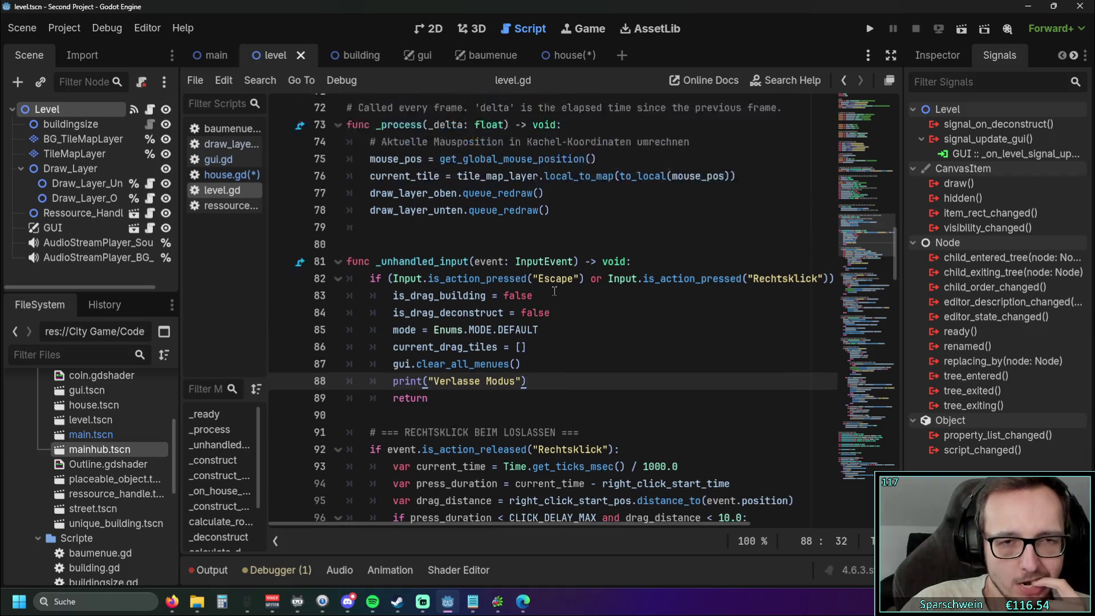
Step: Declare 'signal signal_gelb()' on line 4 below class_name Level
{"action": "left_click", "coordinate": [454, 148]}
{"action": "key", "text": "Return"}
{"action": "type", "text": "signal "}
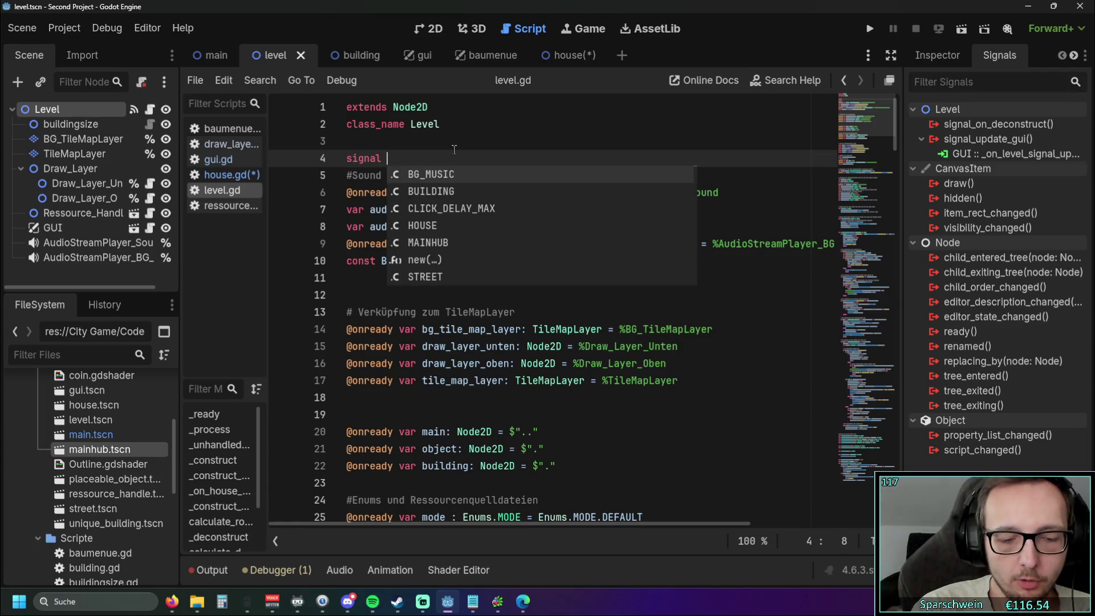
{"action": "type", "text": "signal_gelb"}
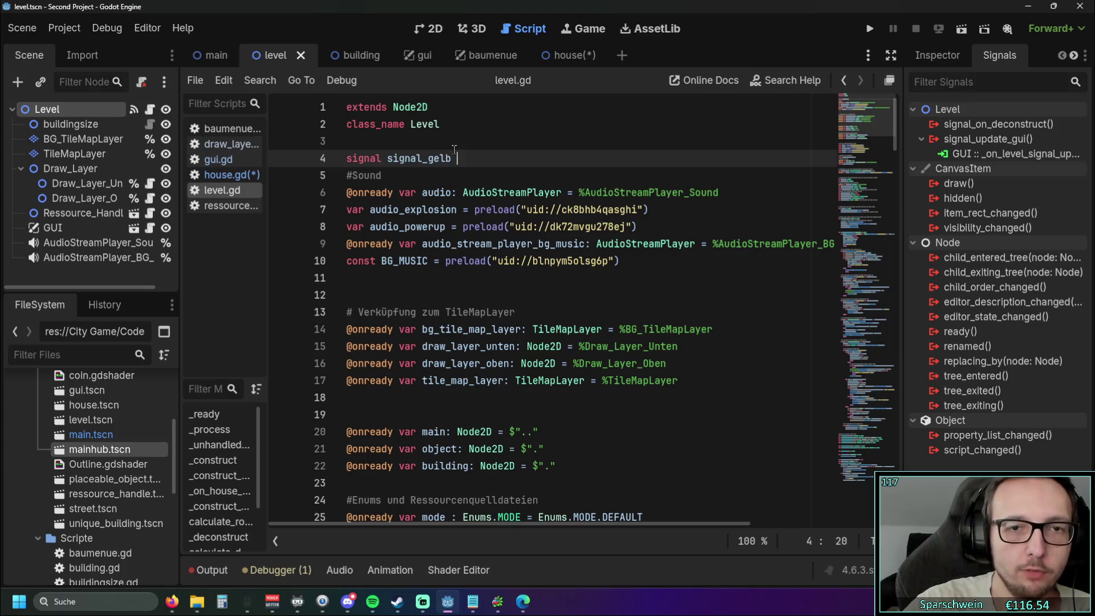
{"action": "key", "text": "BackSpace"}
{"action": "type", "text": "()"}
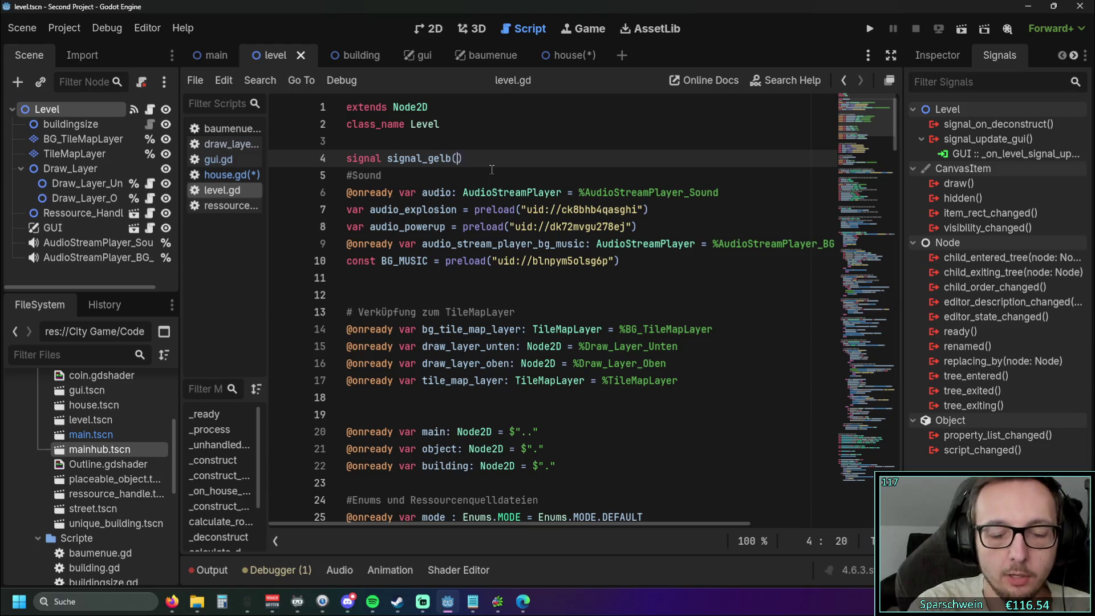
{"action": "key", "text": "Return"}
{"action": "key", "text": "Down"}
{"action": "key", "text": "End"}
Step: Add 'signal_gelb.emit()' right after the print("Verlasse Modus") line
{"action": "left_click", "coordinate": [658, 330]}
{"action": "scroll", "coordinate": [513, 302], "scroll_direction": "down", "scroll_amount": 15}
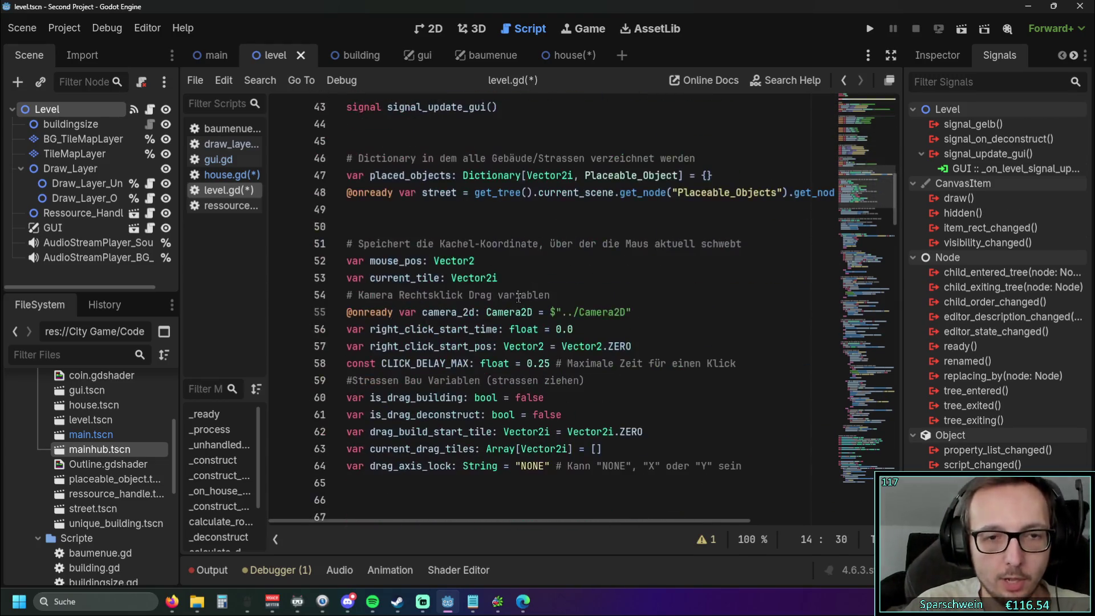
{"action": "scroll", "coordinate": [514, 302], "scroll_direction": "down", "scroll_amount": 8}
{"action": "left_click", "coordinate": [539, 295]}
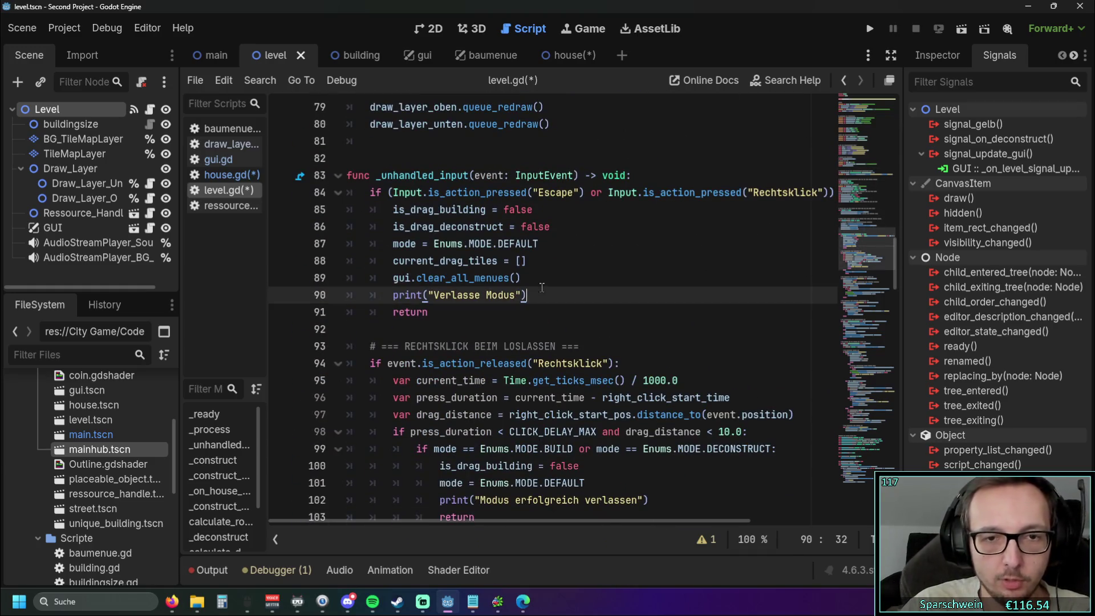
{"action": "key", "text": "Return"}
{"action": "type", "text": "signal"}
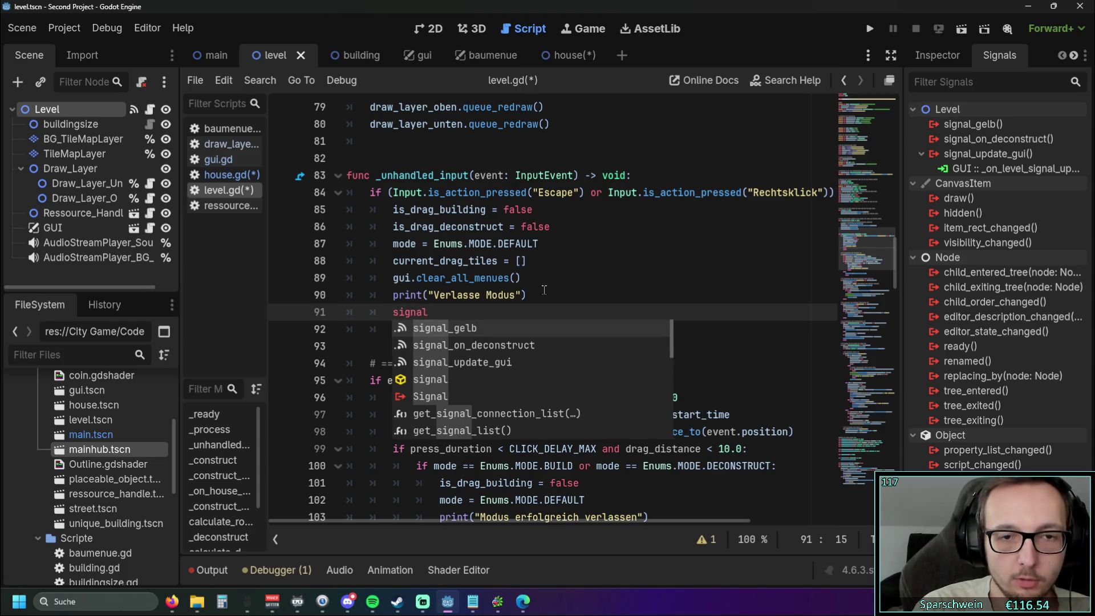
{"action": "key", "text": "Return"}
{"action": "type", "text": ".emit"}
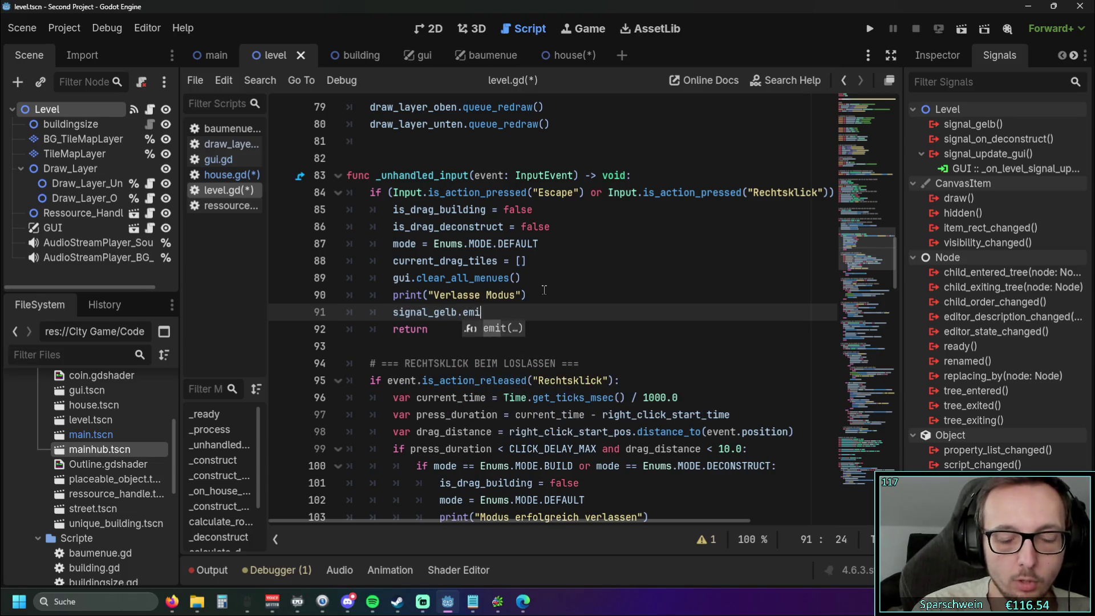
{"action": "key", "text": "Return"}
{"action": "left_click", "coordinate": [569, 276]}
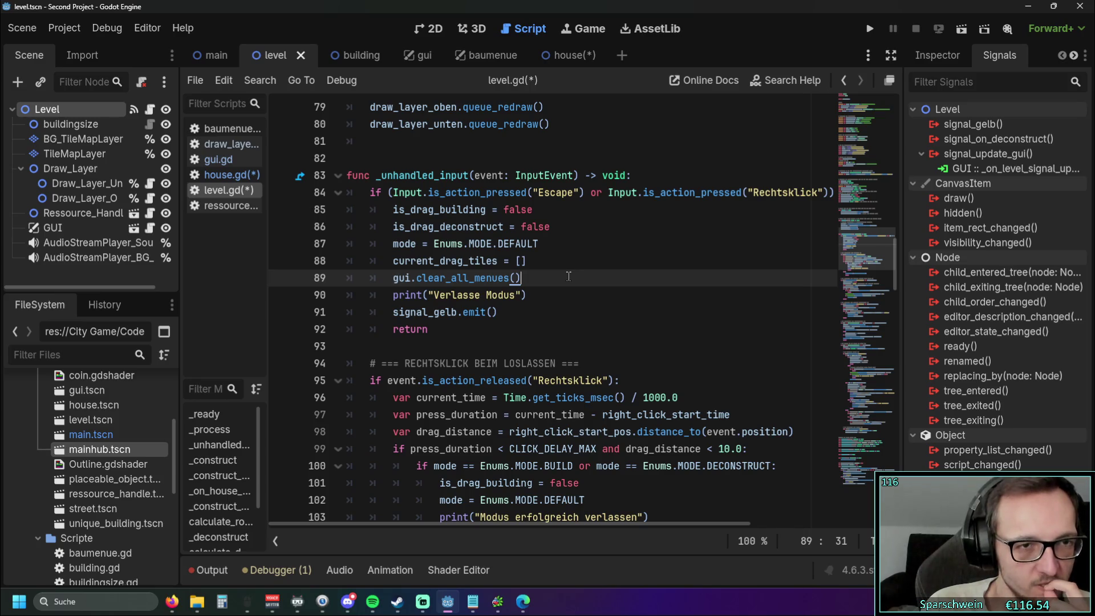
Step: Open gui.gd from the script list
{"action": "left_click", "coordinate": [240, 161]}
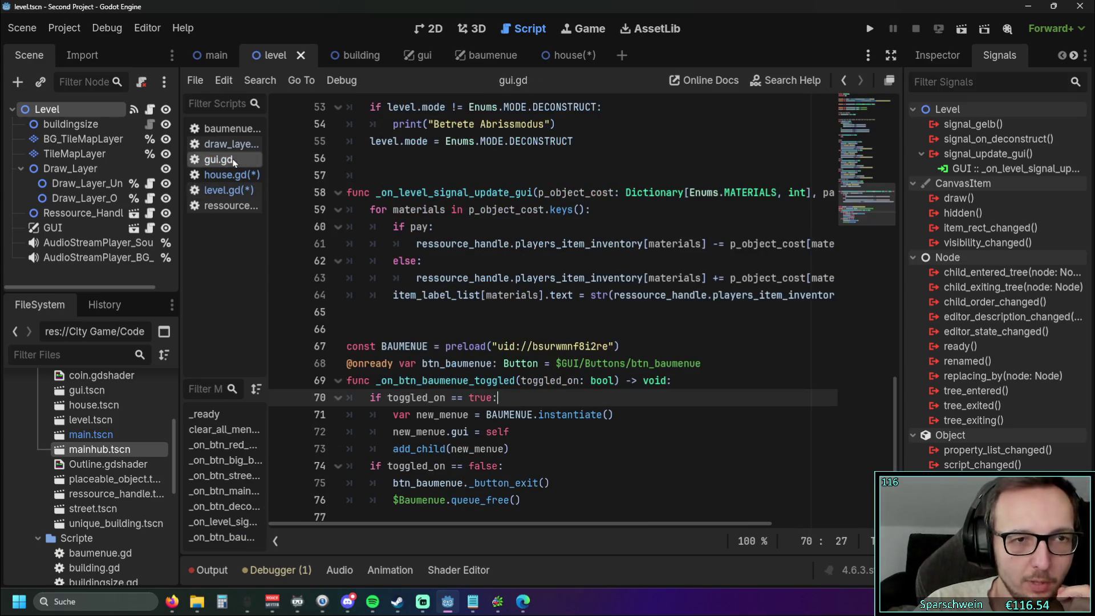
Step: Open ressource_handle.gd and the ressource_handle.tscn scene
{"action": "scroll", "coordinate": [472, 308], "scroll_direction": "up", "scroll_amount": 15}
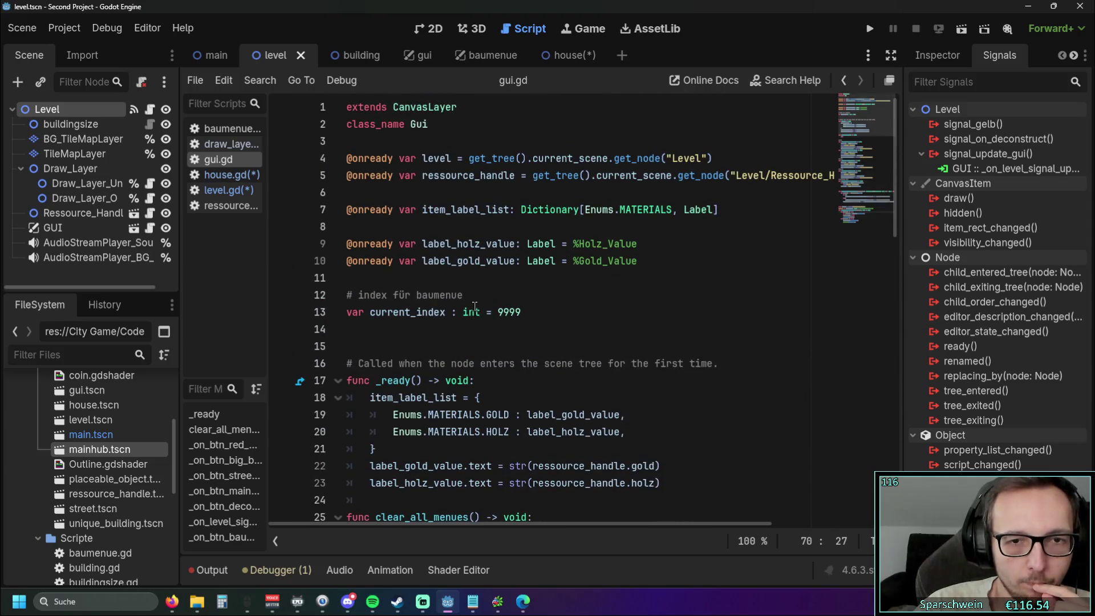
{"action": "scroll", "coordinate": [474, 306], "scroll_direction": "down", "scroll_amount": 15}
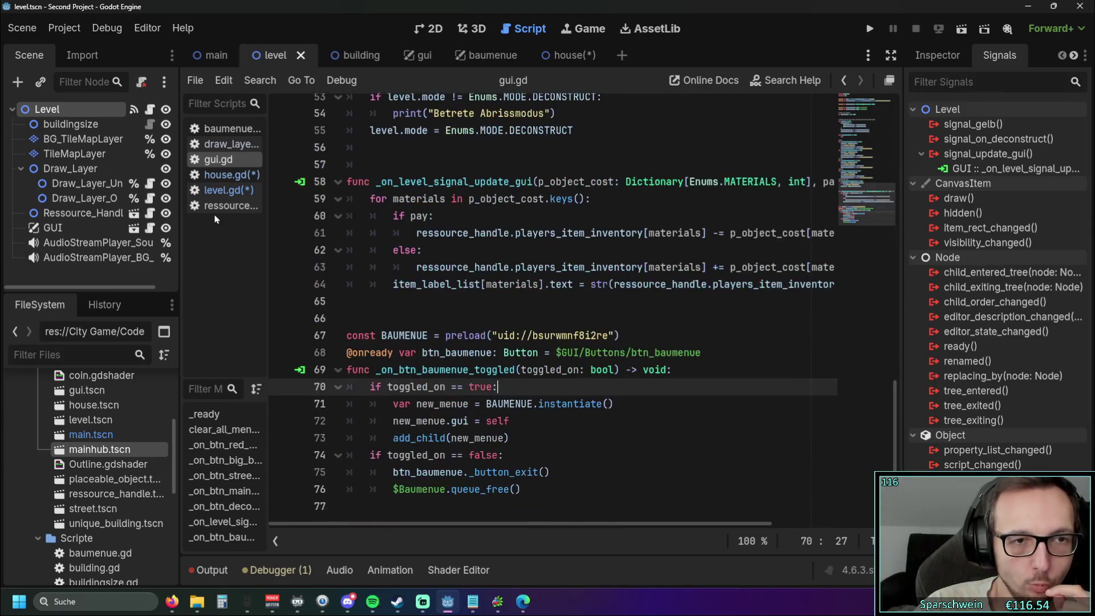
{"action": "left_click", "coordinate": [225, 206]}
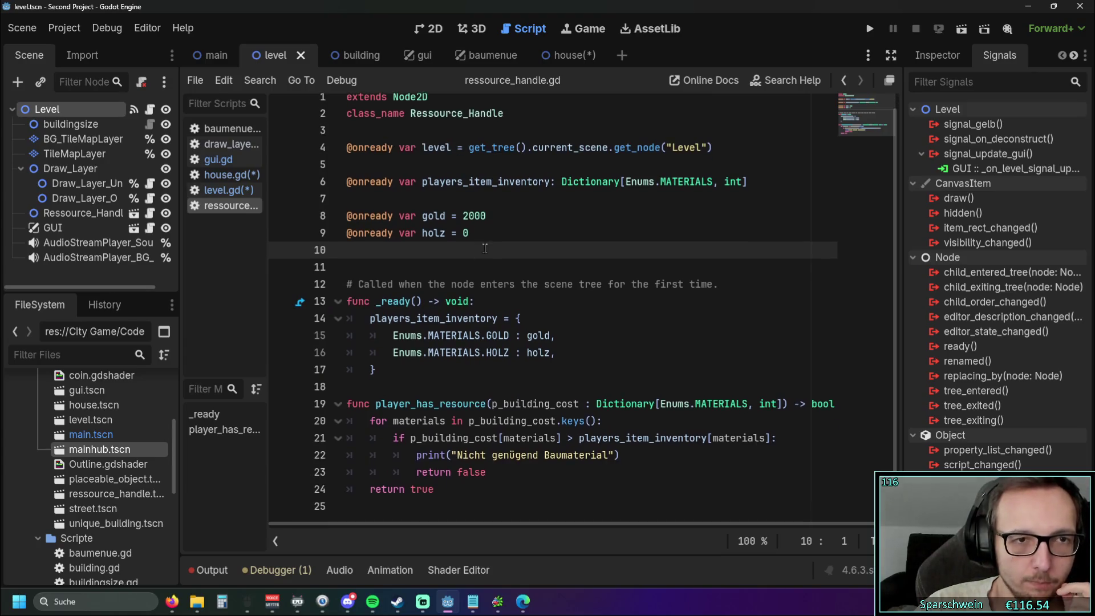
{"action": "double_click", "coordinate": [113, 494]}
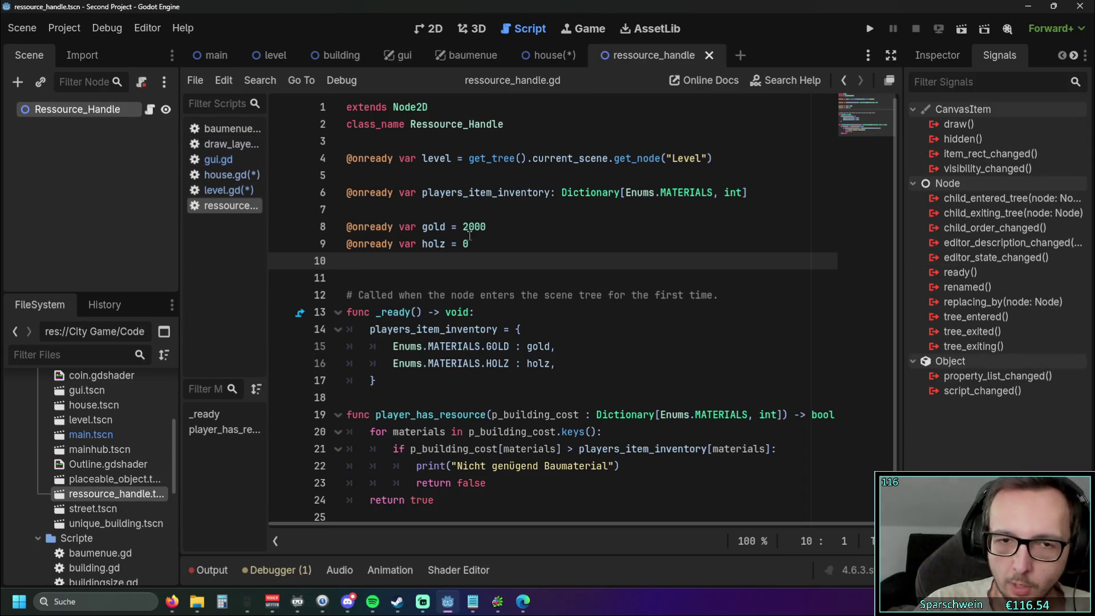
Step: Insert blank lines below the holz variable, then return to level.gd
{"action": "scroll", "coordinate": [514, 236], "scroll_direction": "down", "scroll_amount": 1}
{"action": "scroll", "coordinate": [539, 241], "scroll_direction": "up", "scroll_amount": 1}
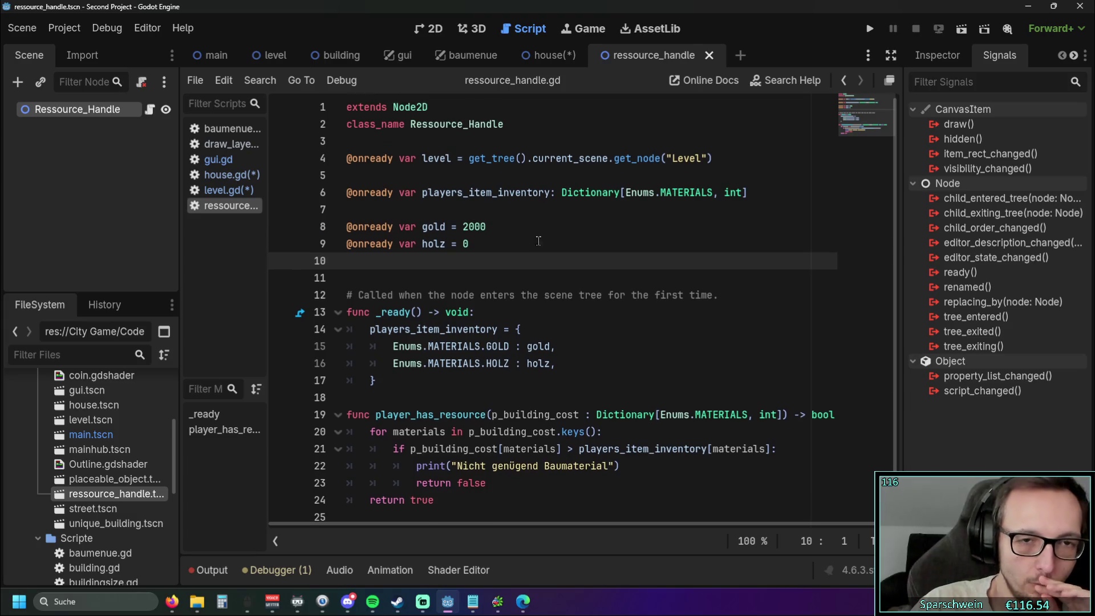
{"action": "left_click", "coordinate": [490, 247]}
{"action": "scroll", "coordinate": [490, 248], "scroll_direction": "down", "scroll_amount": 1}
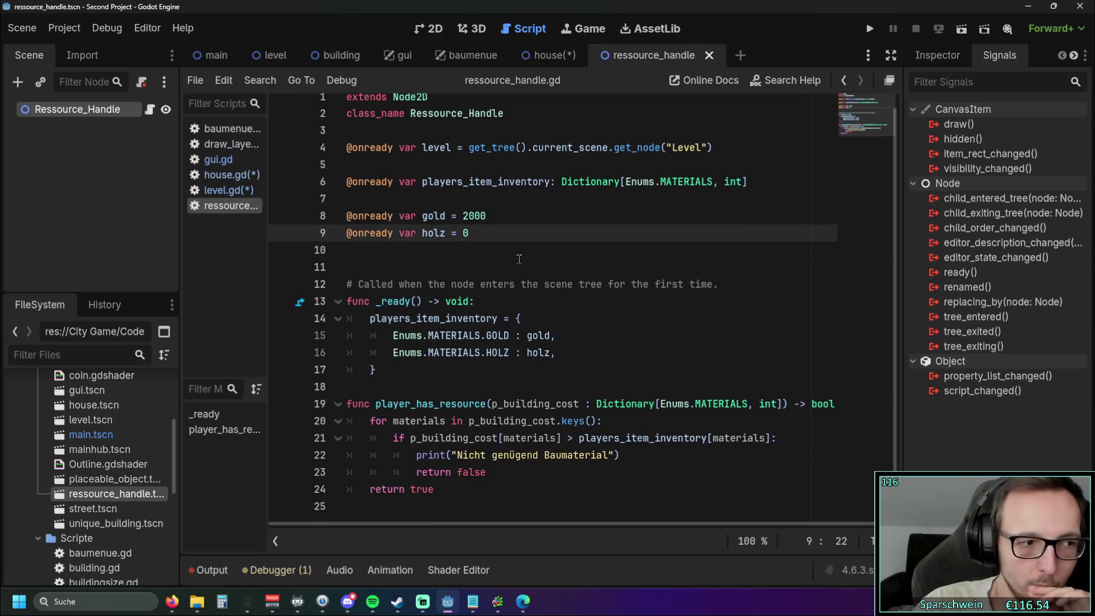
{"action": "key", "text": "Return"}
{"action": "key", "text": "Return"}
{"action": "key", "text": "Return"}
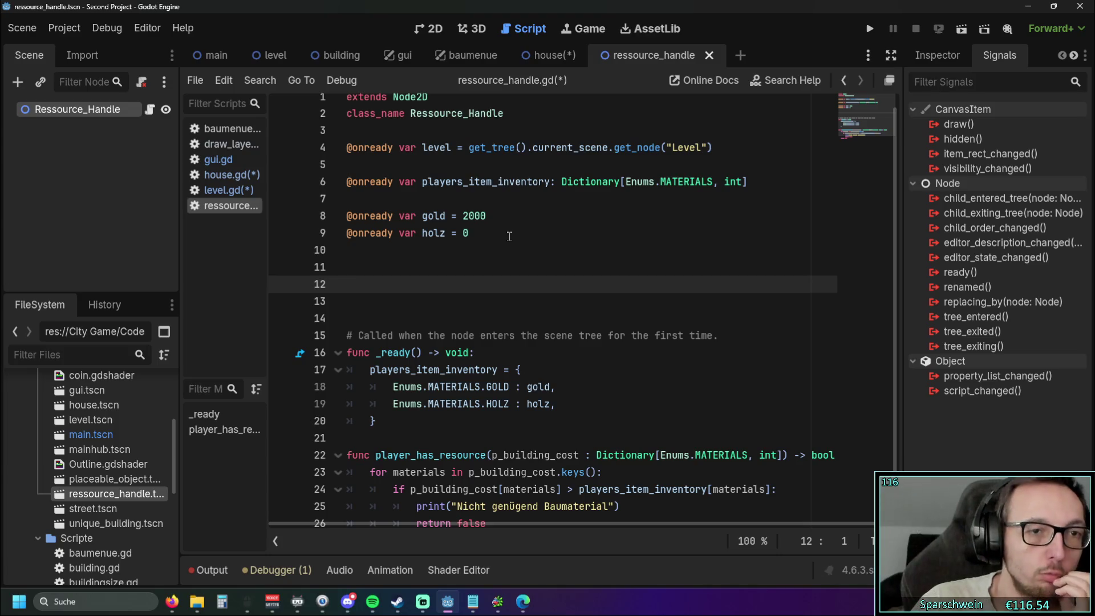
{"action": "left_click", "coordinate": [222, 190]}
{"action": "scroll", "coordinate": [582, 205], "scroll_direction": "up", "scroll_amount": 10}
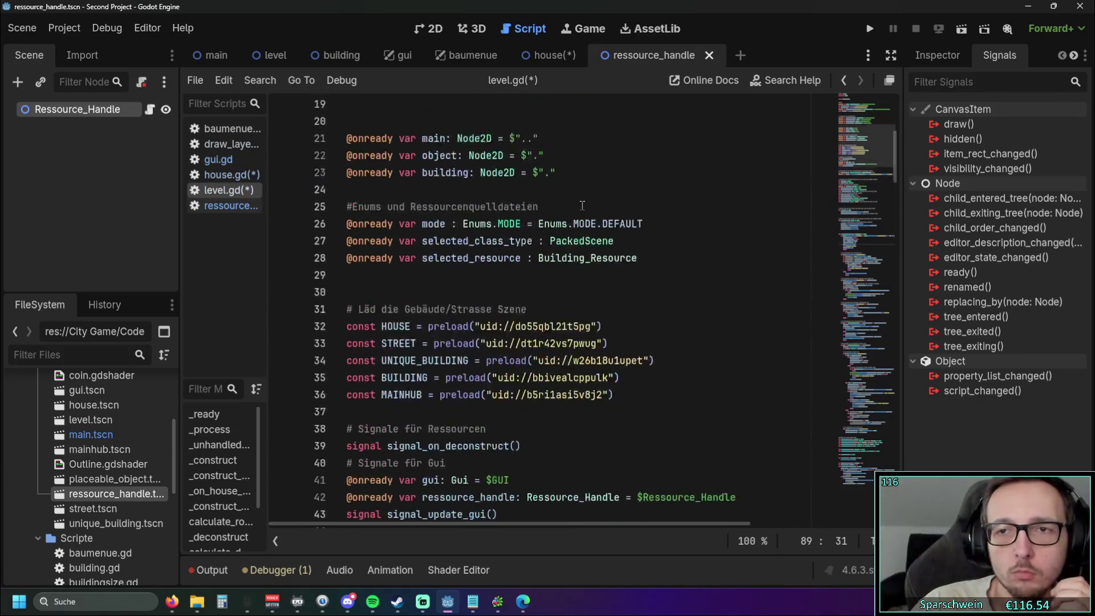
{"action": "scroll", "coordinate": [582, 205], "scroll_direction": "up", "scroll_amount": 6}
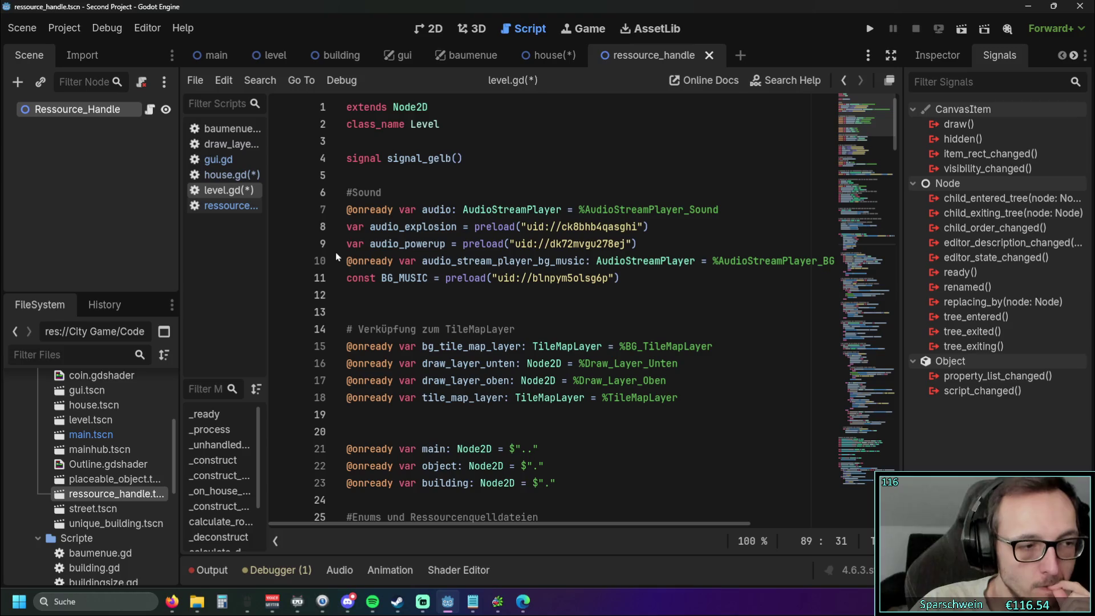
{"action": "left_click", "coordinate": [225, 206]}
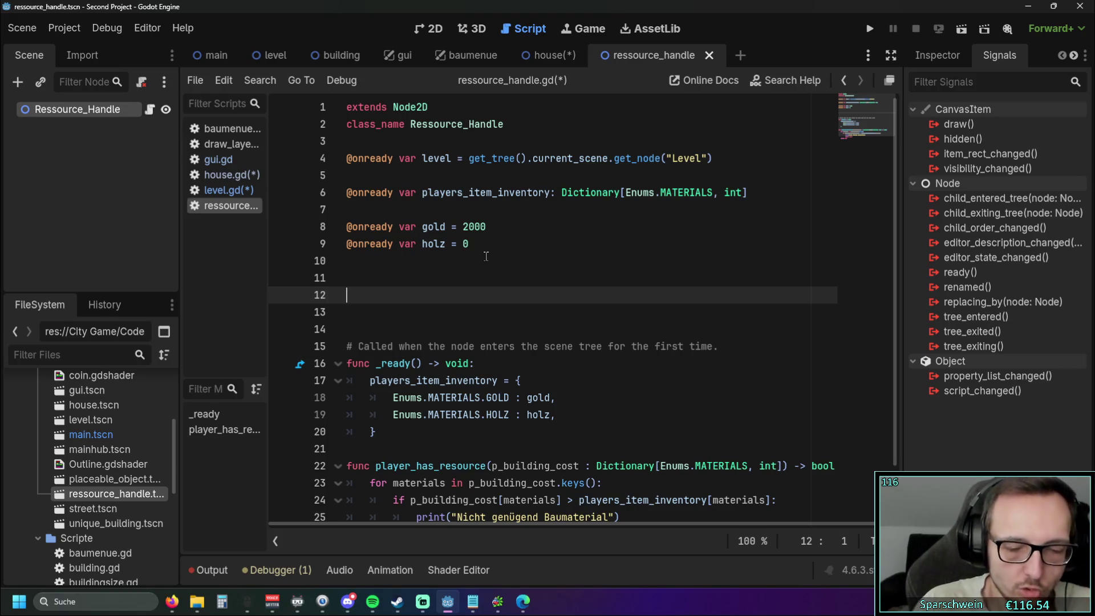
Step: Write a _process function that adds 100 gold when signal_gelb.gesehen is true
{"action": "type", "text": "func "}
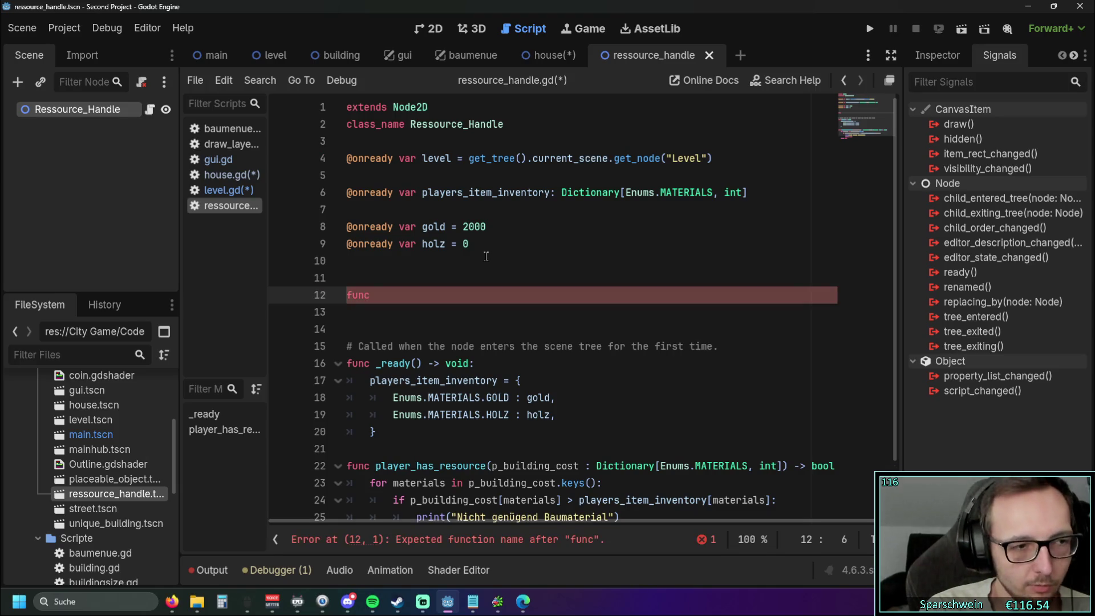
{"action": "type", "text": "pro"}
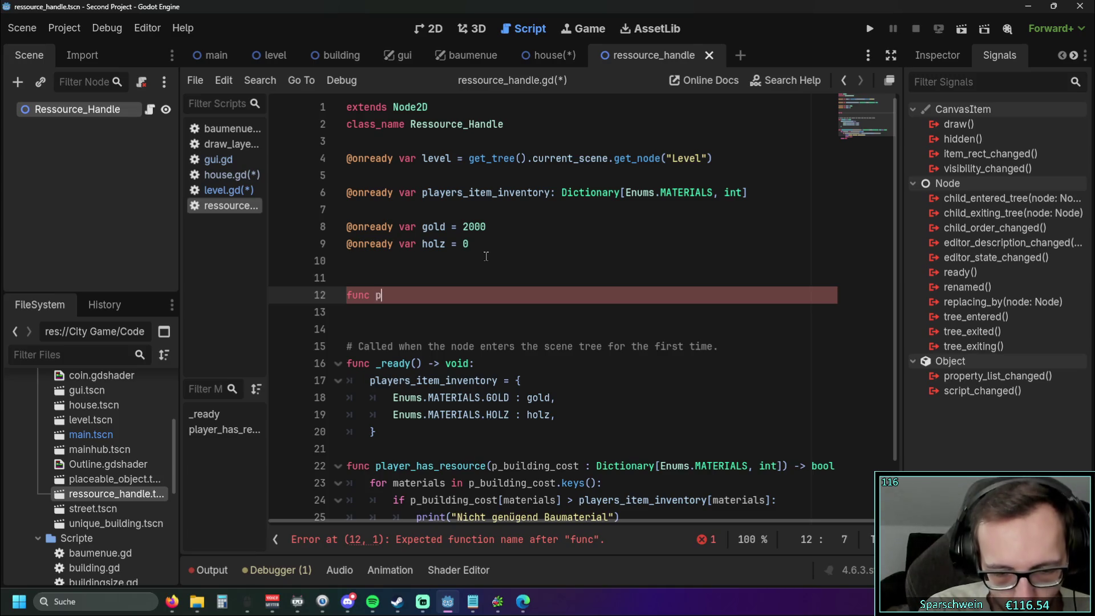
{"action": "key", "text": "Return"}
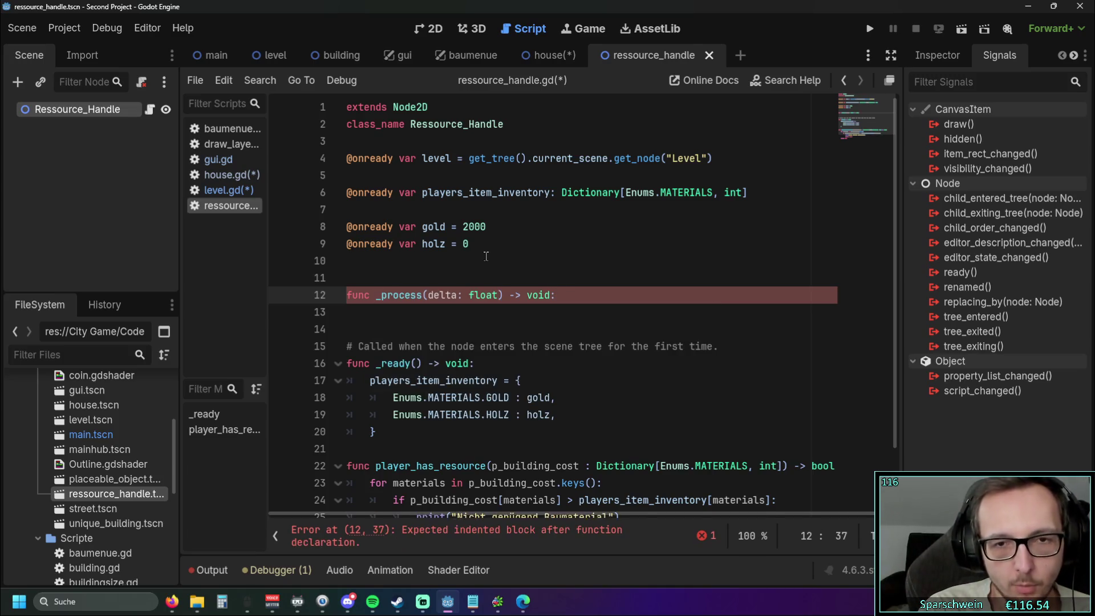
{"action": "key", "text": "Return"}
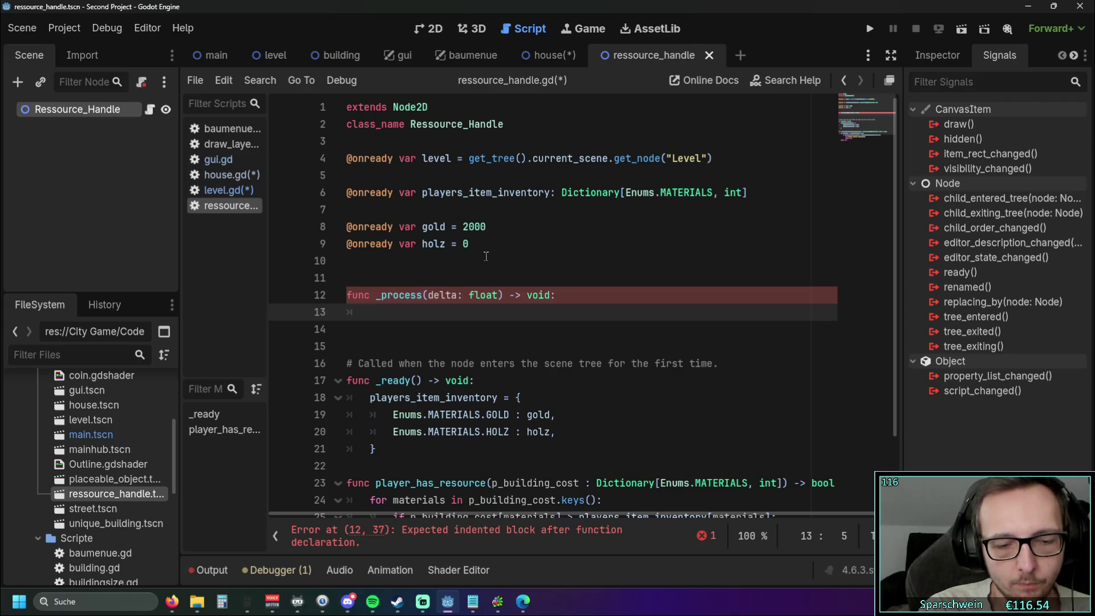
{"action": "type", "text": "if s"}
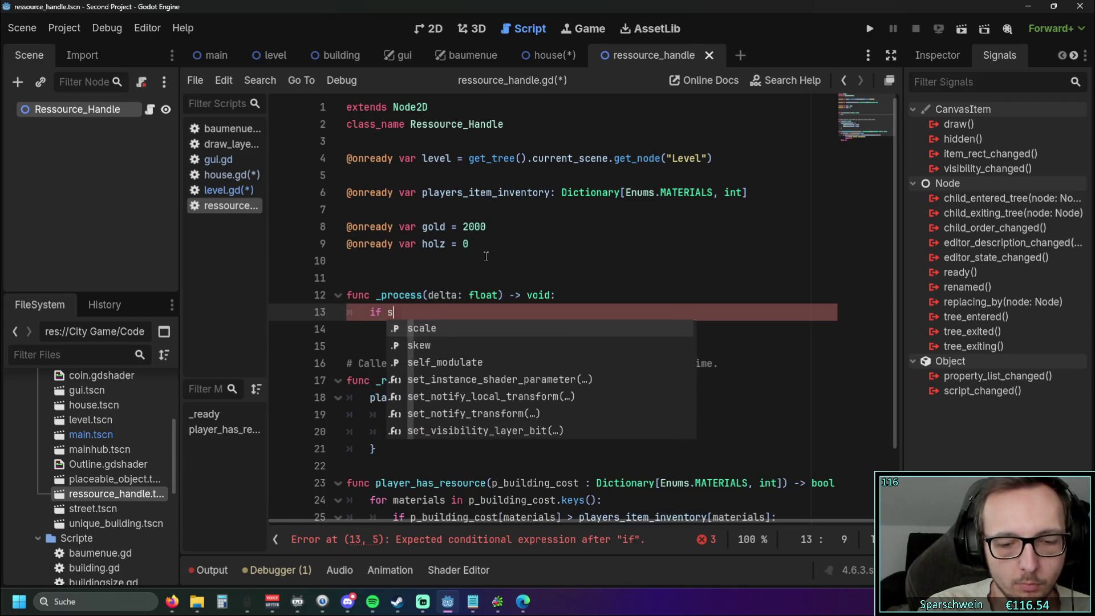
{"action": "type", "text": "ignal"}
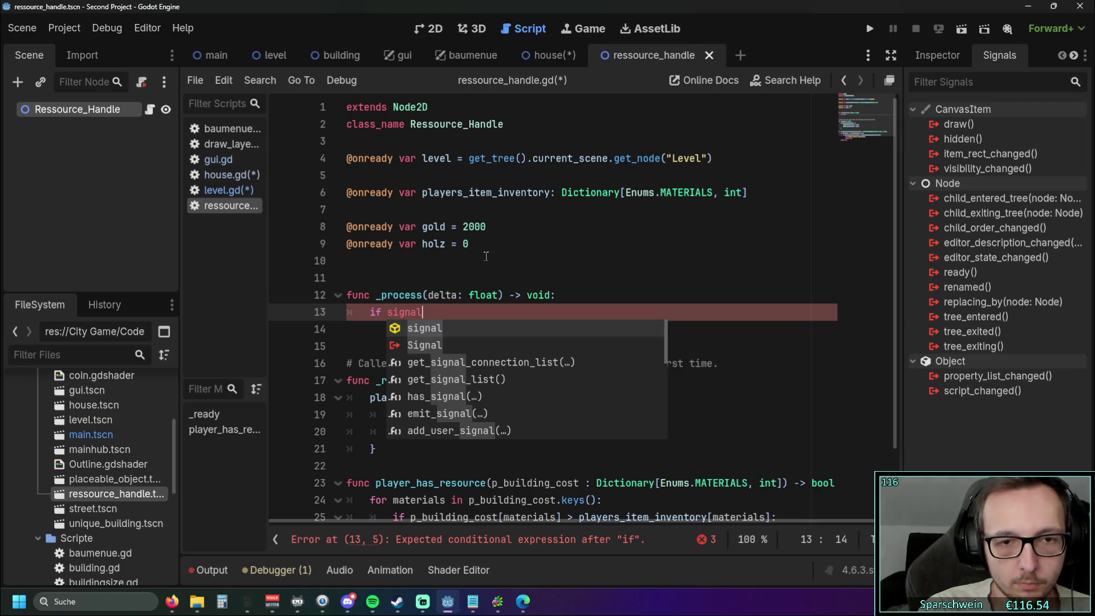
{"action": "type", "text": "_gelb"}
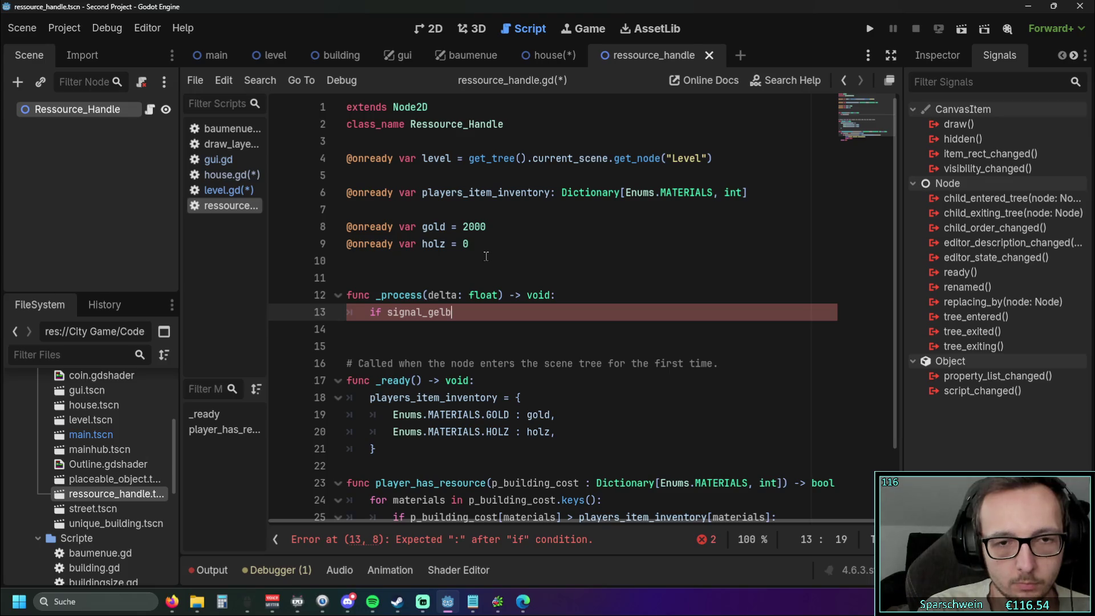
{"action": "type", "text": ".ge"}
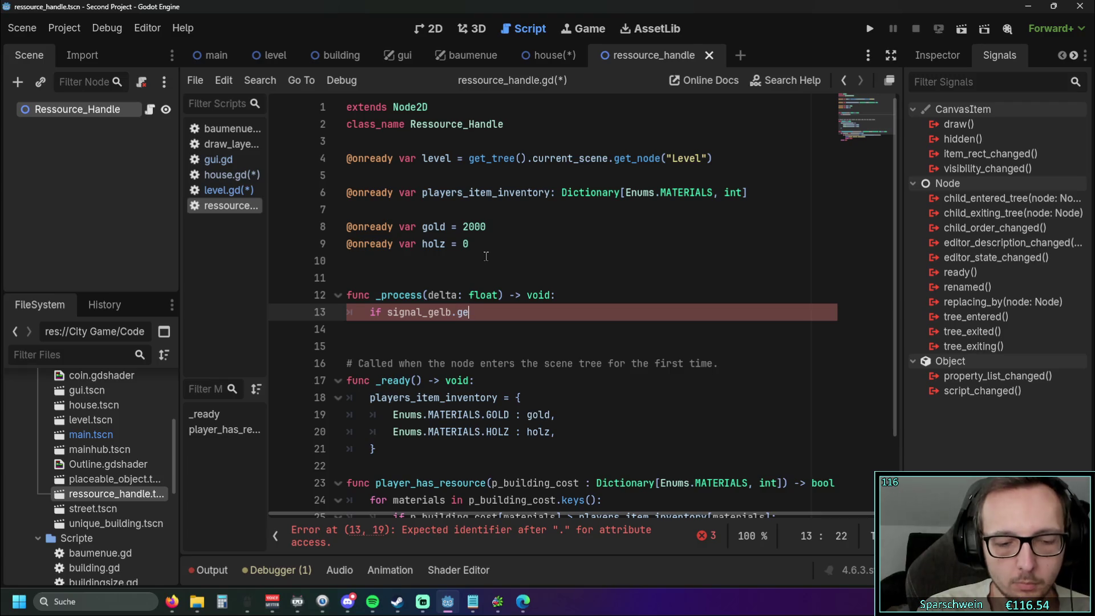
{"action": "key", "text": "BackSpace"}
{"action": "key", "text": "BackSpace"}
{"action": "type", "text": "erhalten"}
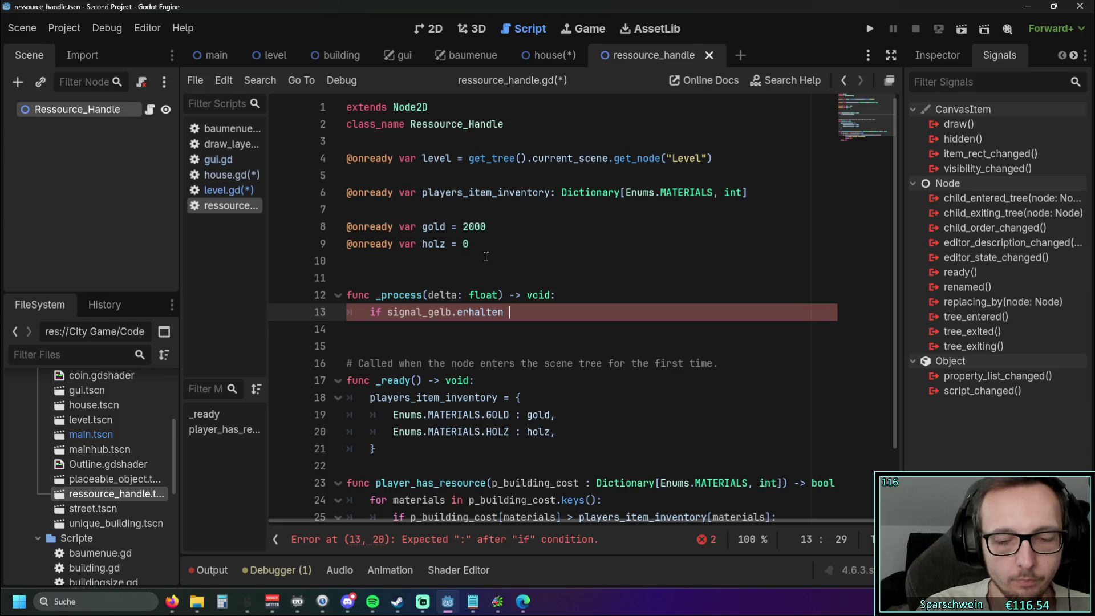
{"action": "key", "text": "Return"}
{"action": "key", "text": "Tab"}
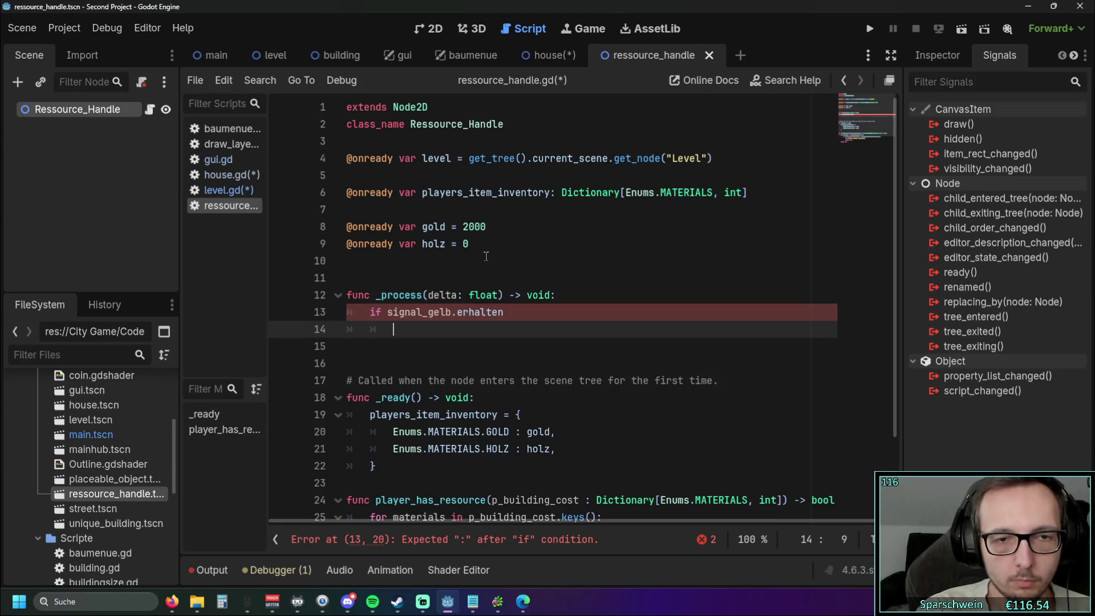
{"action": "type", "text": "gold += 100"}
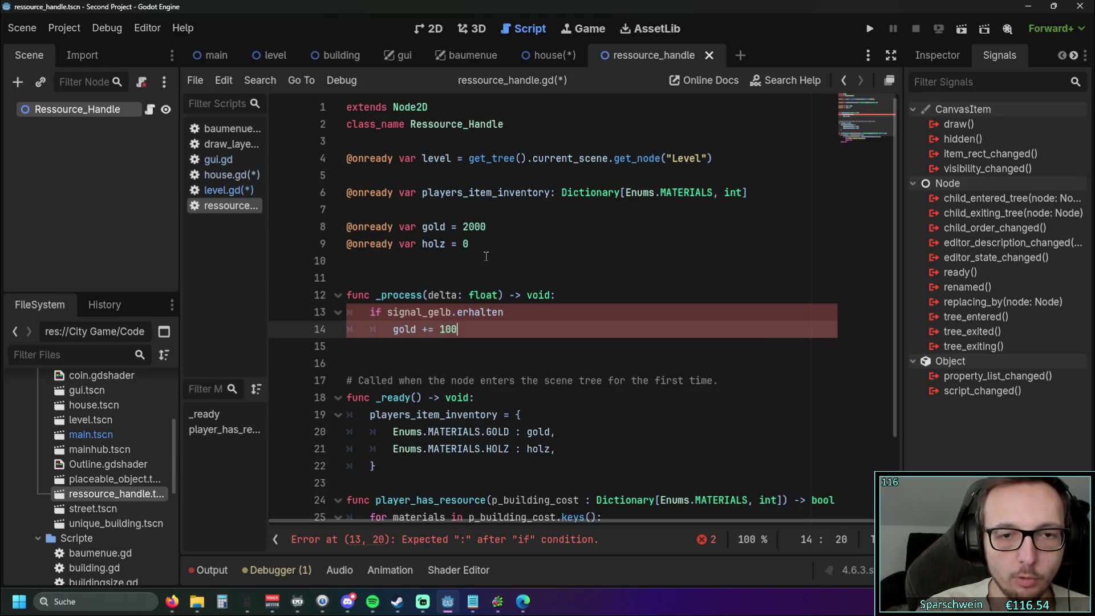
{"action": "left_click", "coordinate": [529, 250]}
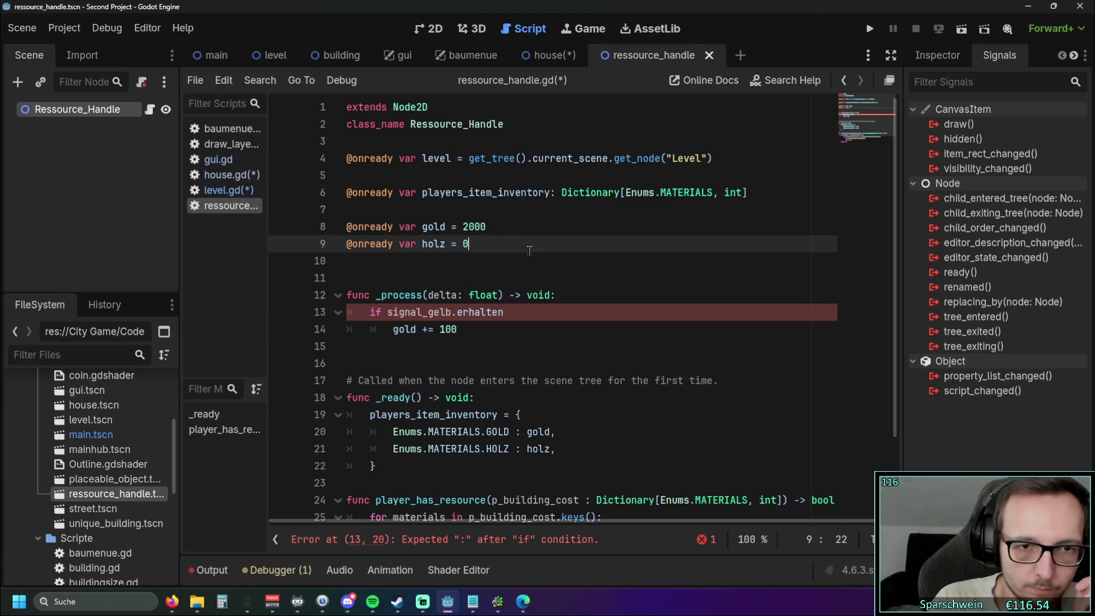
{"action": "left_click_drag", "start_coordinate": [505, 312], "coordinate": [459, 312]}
{"action": "type", "text": "gesehen"}
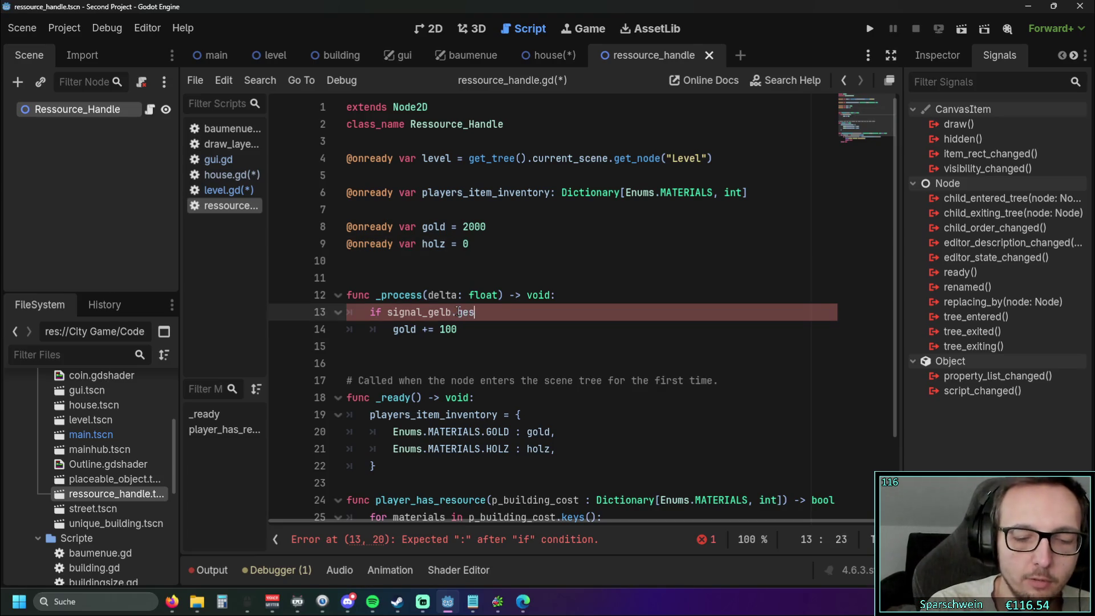
{"action": "left_click", "coordinate": [511, 285]}
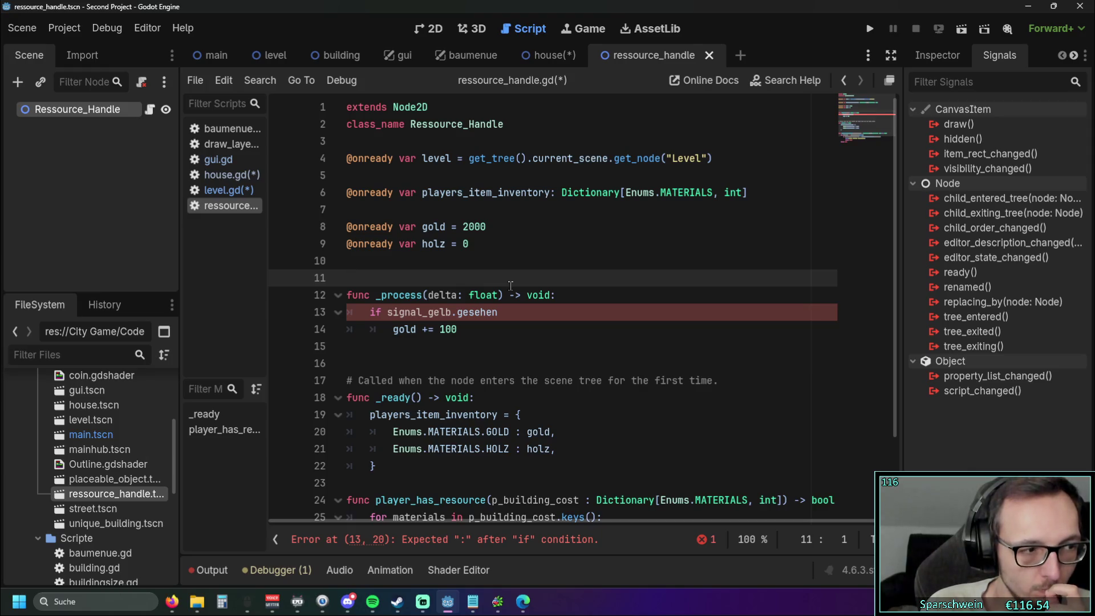
Step: Below player_has_resource, start a 'func test_print() -> void:' header
{"action": "scroll", "coordinate": [510, 286], "scroll_direction": "down", "scroll_amount": 2}
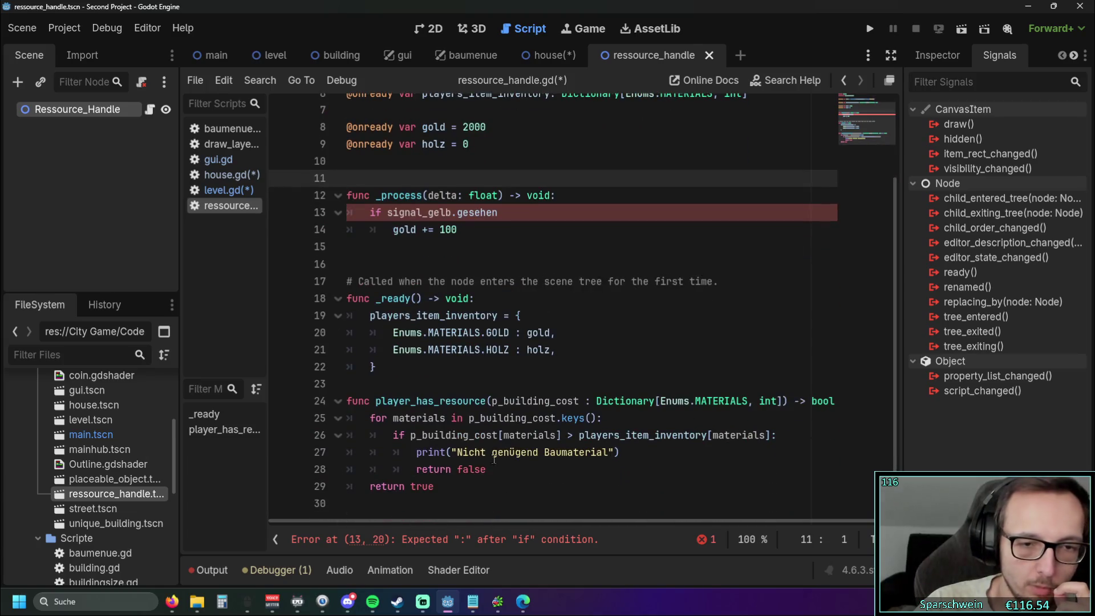
{"action": "left_click", "coordinate": [470, 485]}
{"action": "key", "text": "Return"}
{"action": "key", "text": "Return"}
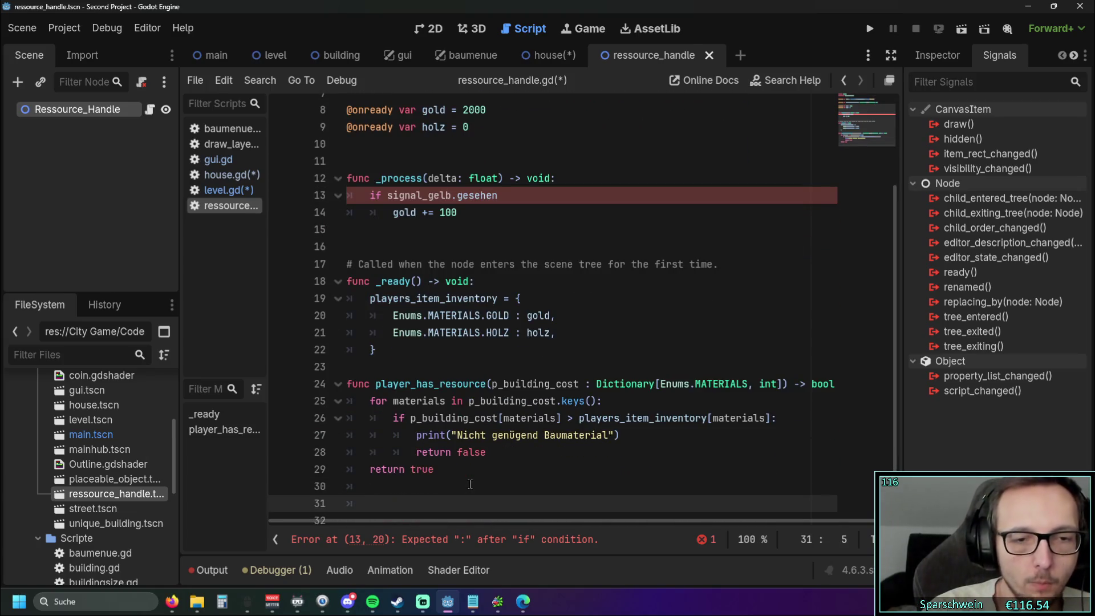
{"action": "key", "text": "BackSpace"}
{"action": "type", "text": "func "}
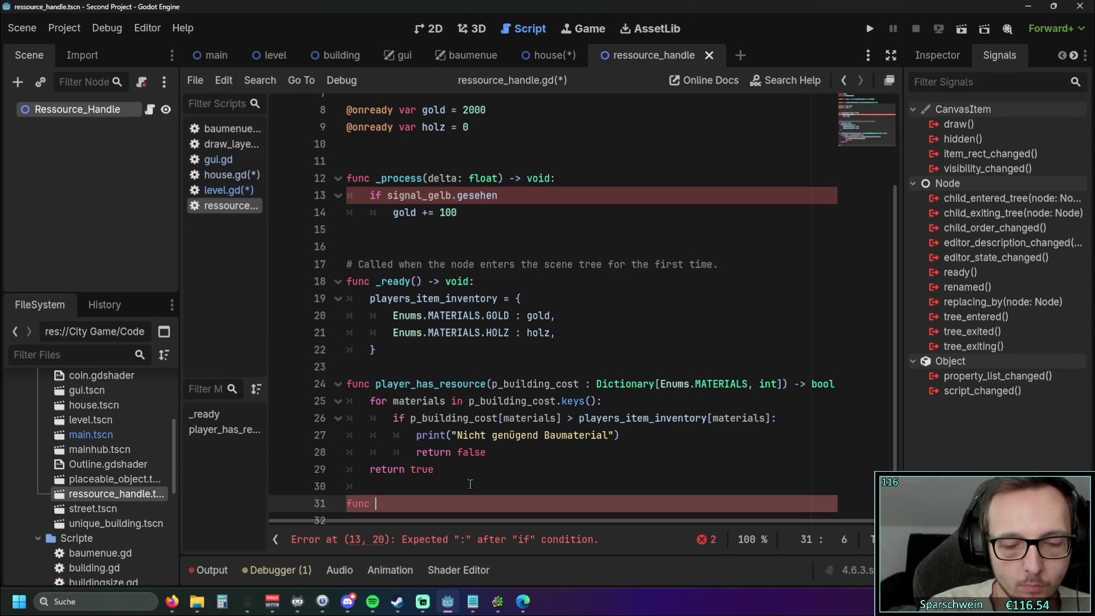
{"action": "type", "text": "te"}
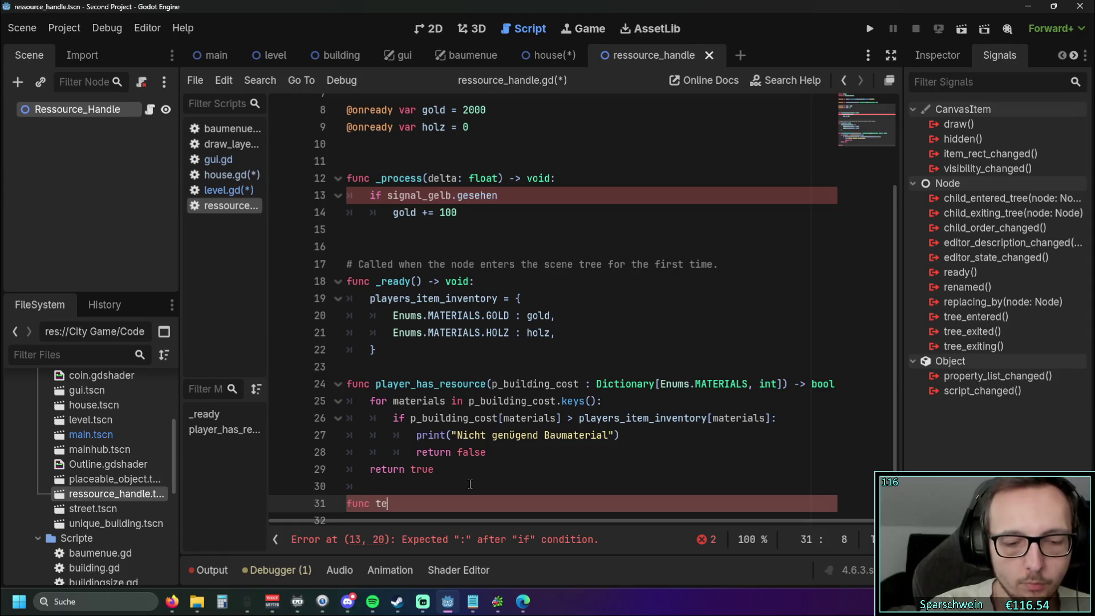
{"action": "type", "text": "st_print"}
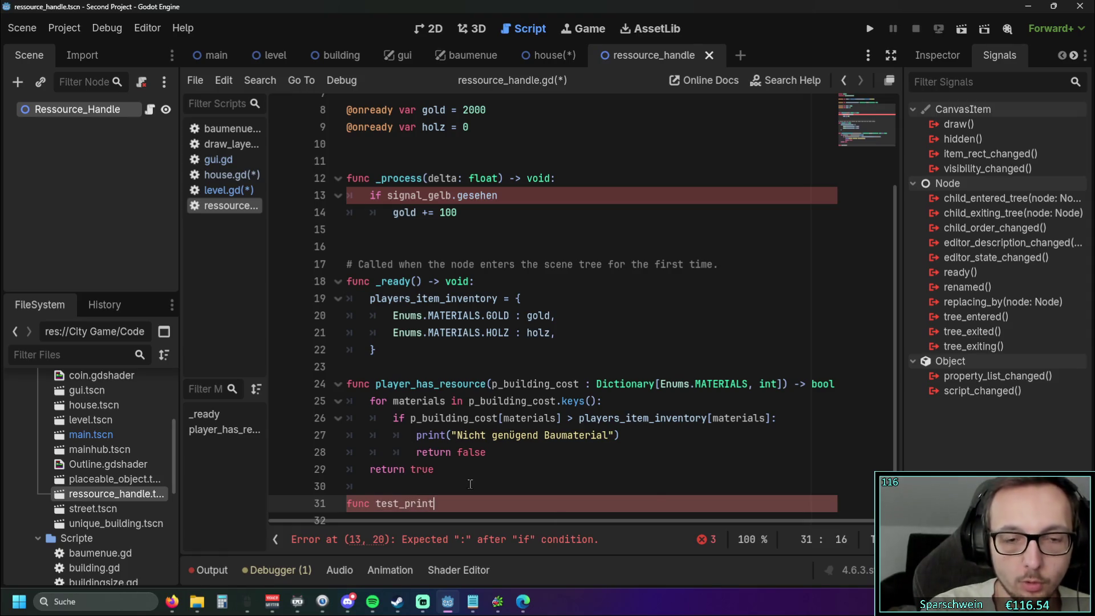
{"action": "type", "text": "() -> void:"}
Step: Give test_print a print("signal gelb erhalten") body, then select the _process lines
{"action": "key", "text": "Return"}
{"action": "type", "text": "print\""}
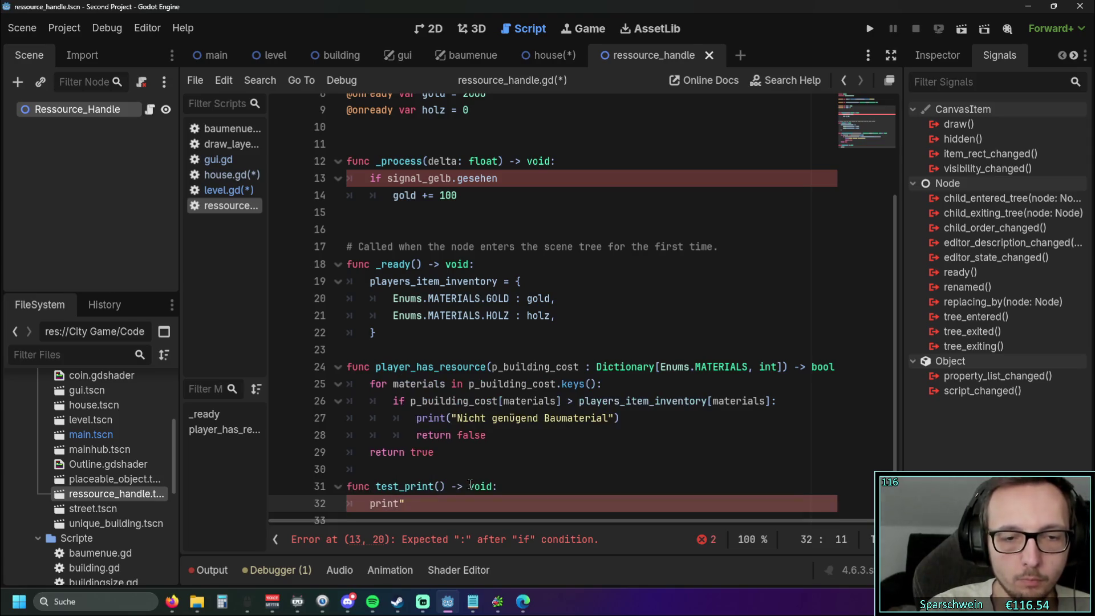
{"action": "key", "text": "BackSpace"}
{"action": "type", "text": "(\"signal gelb erhalten"}
{"action": "left_click", "coordinate": [535, 435]}
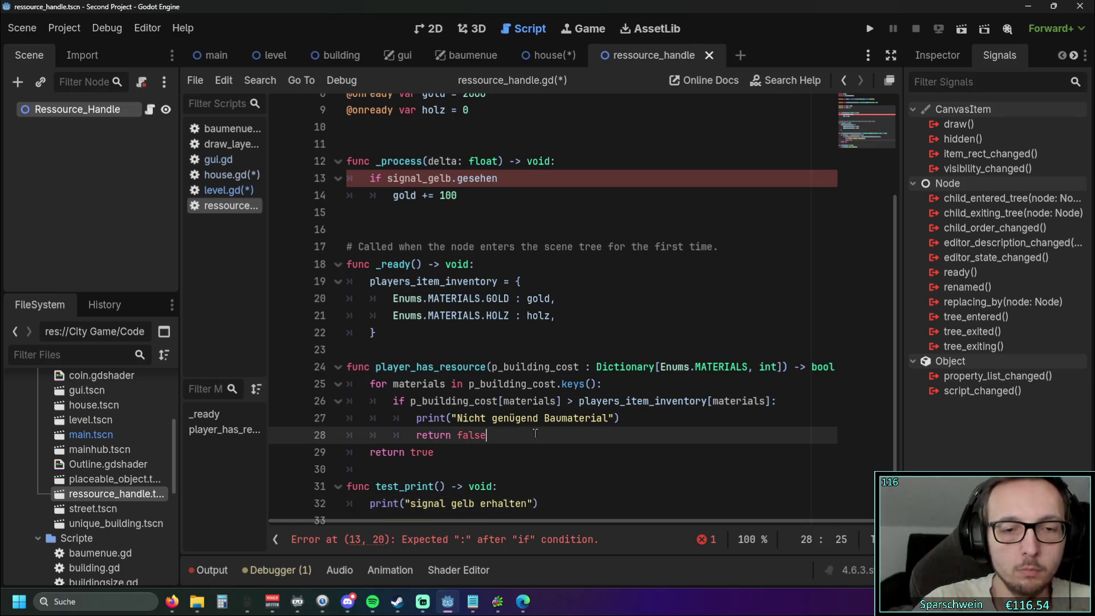
{"action": "scroll", "coordinate": [535, 435], "scroll_direction": "up", "scroll_amount": 2}
{"action": "mouse_move", "coordinate": [464, 229]}
{"action": "left_mouse_down"}
{"action": "mouse_move", "coordinate": [399, 229]}
{"action": "mouse_move", "coordinate": [322, 199]}
{"action": "left_mouse_up"}
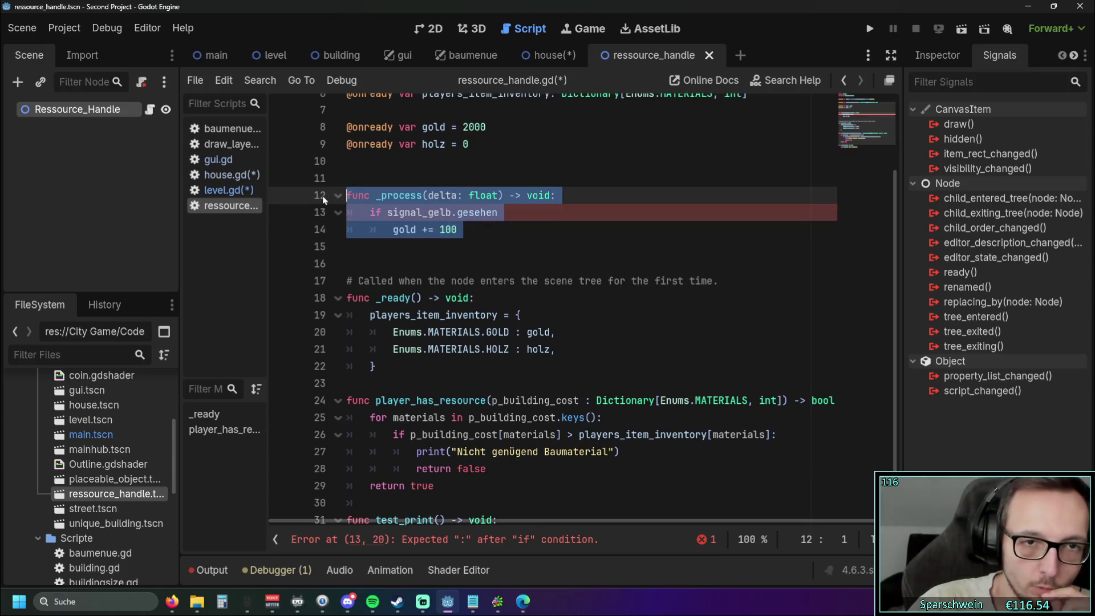
Step: Delete the selected _process function and its leftover blank lines
{"action": "key", "text": "BackSpace"}
{"action": "key", "text": "BackSpace"}
{"action": "key", "text": "Delete"}
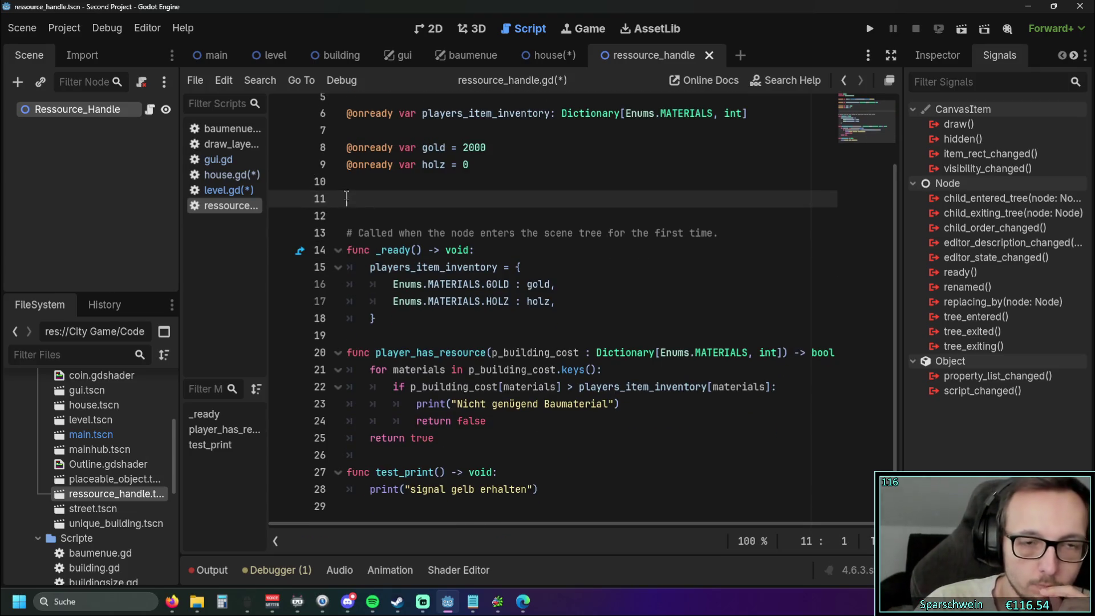
{"action": "key", "text": "Delete"}
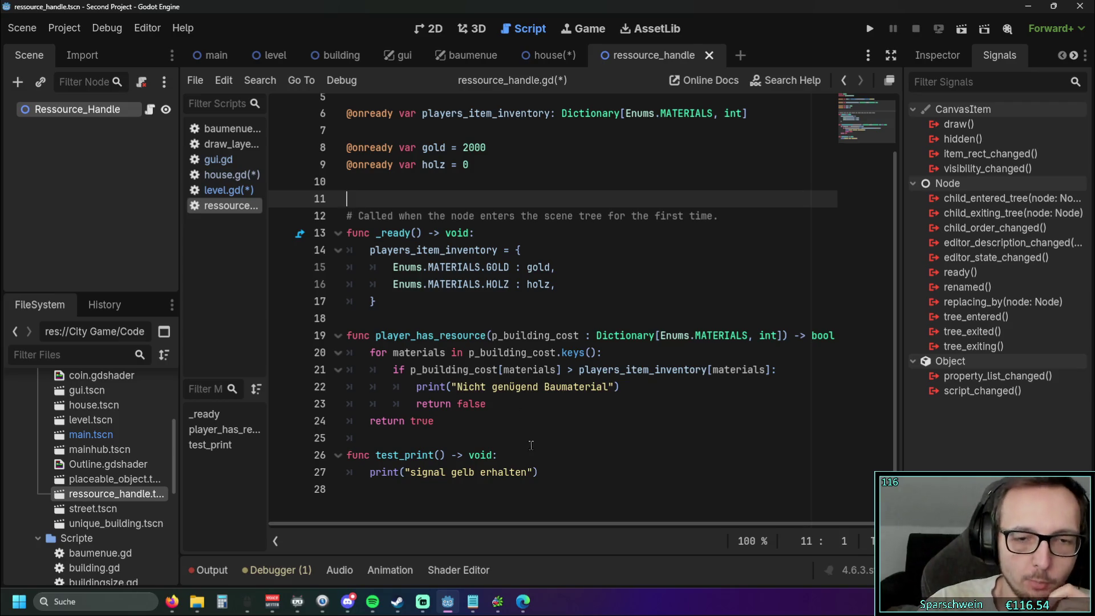
Step: Change the test_print message to "signal gelb sehen" and add a new line in _ready
{"action": "left_click_drag", "start_coordinate": [481, 472], "coordinate": [527, 472]}
{"action": "type", "text": "sehen"}
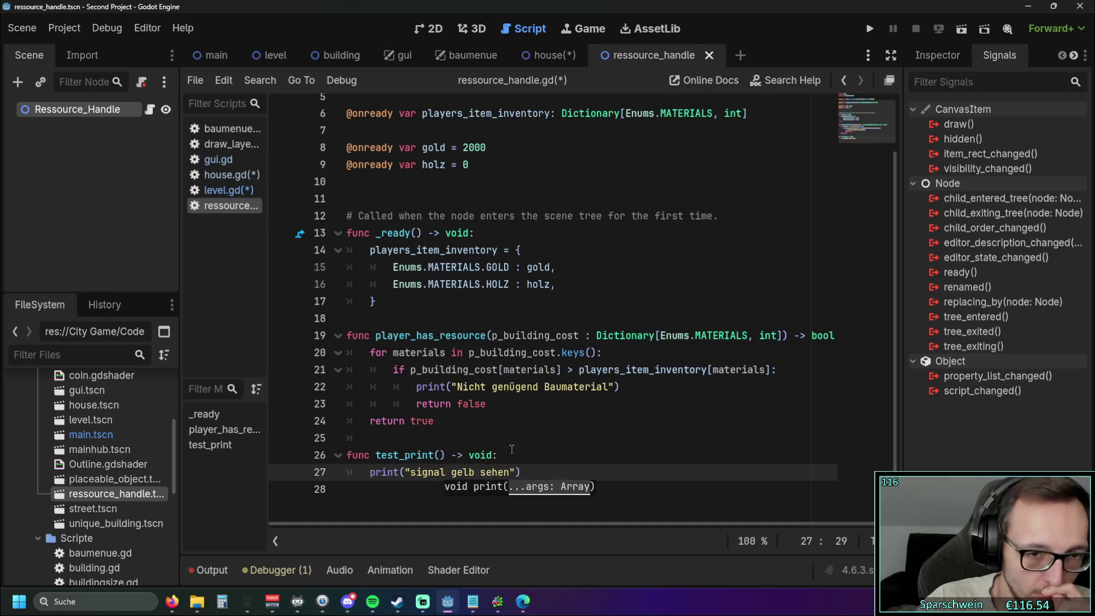
{"action": "left_click", "coordinate": [511, 450]}
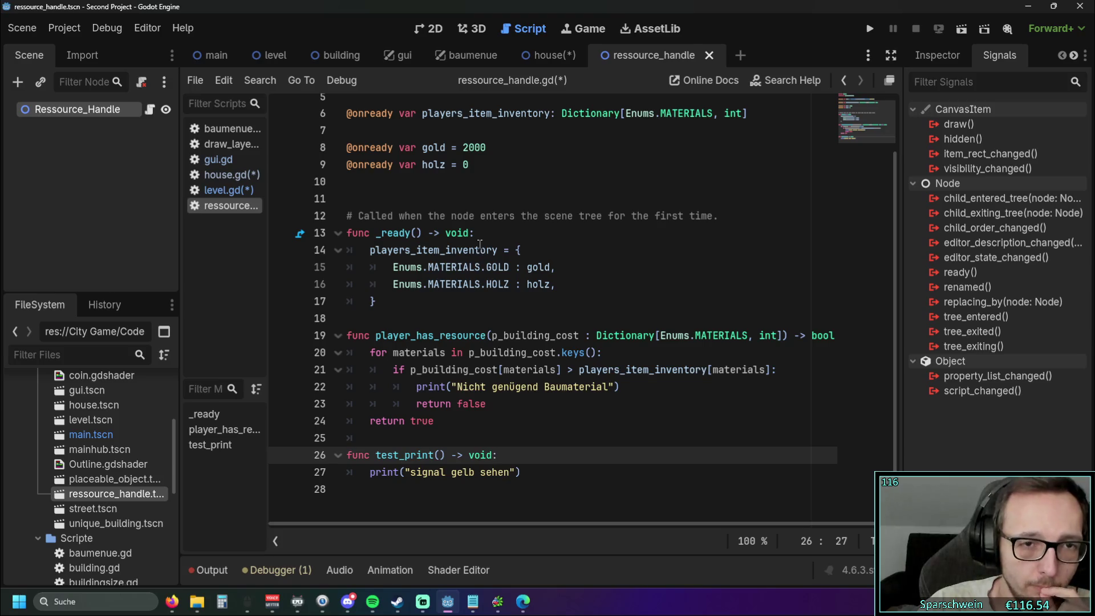
{"action": "left_click", "coordinate": [419, 304]}
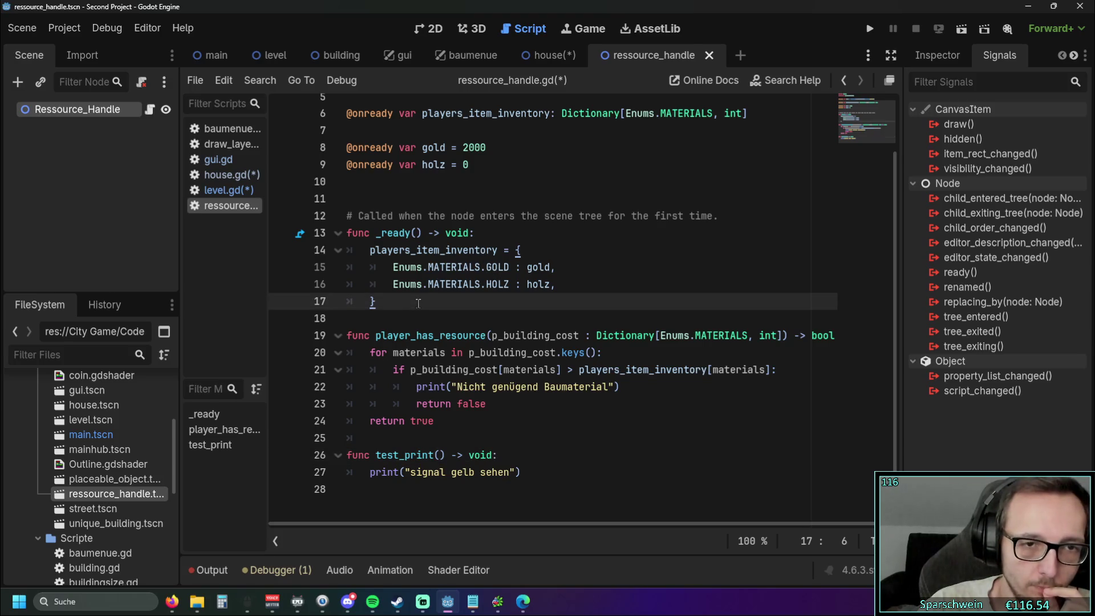
{"action": "key", "text": "Return"}
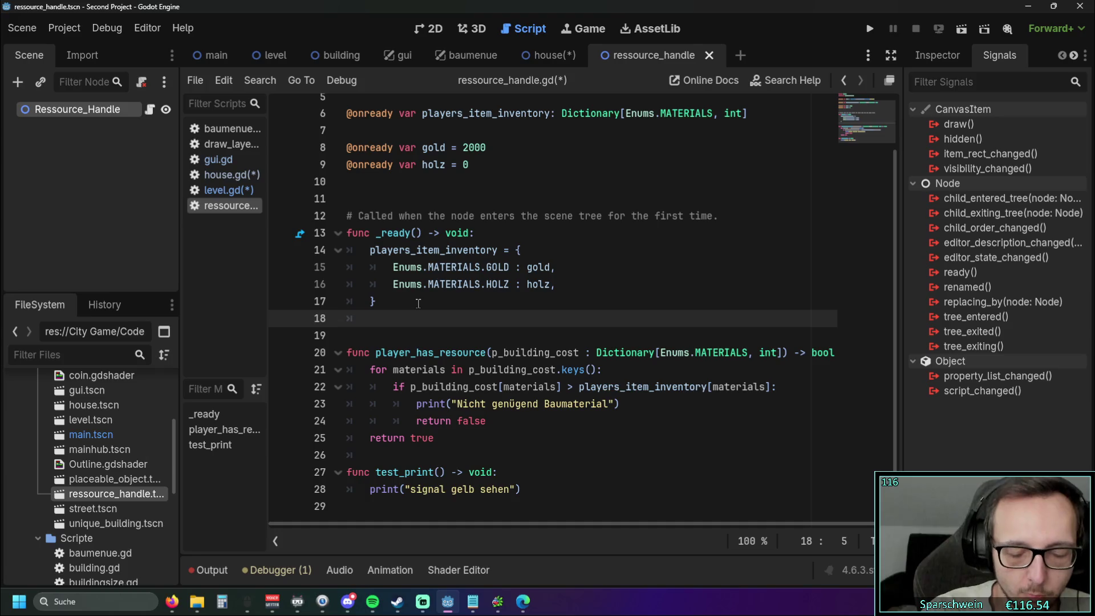
Step: Write 'level.signal_gelb.connect(' on line 18 of _ready
{"action": "type", "text": "signal_gelb"}
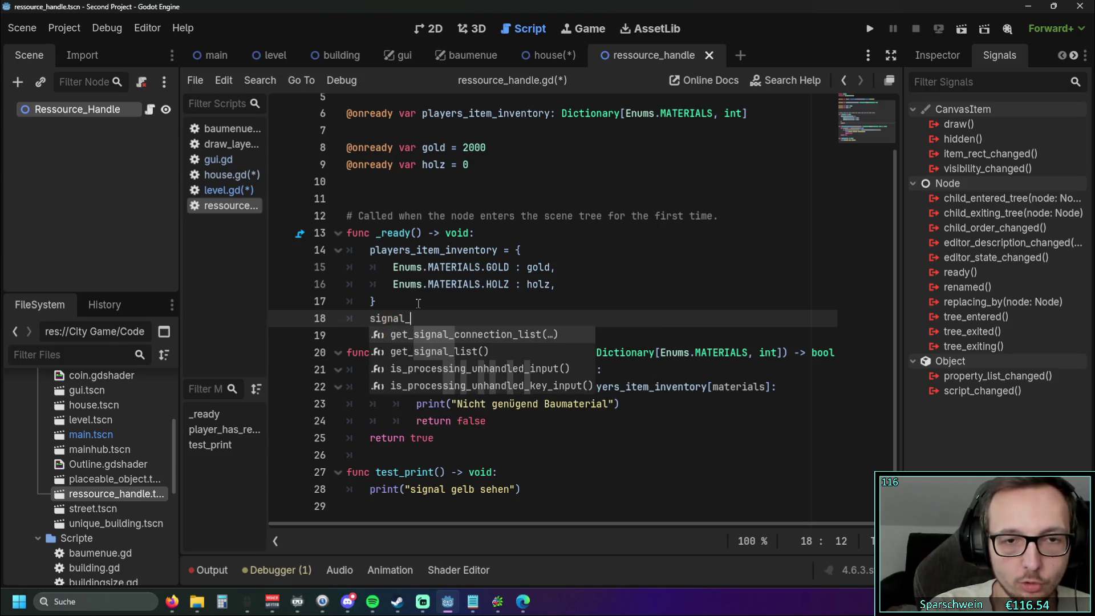
{"action": "type", "text": ".connect"}
{"action": "left_click", "coordinate": [375, 321]}
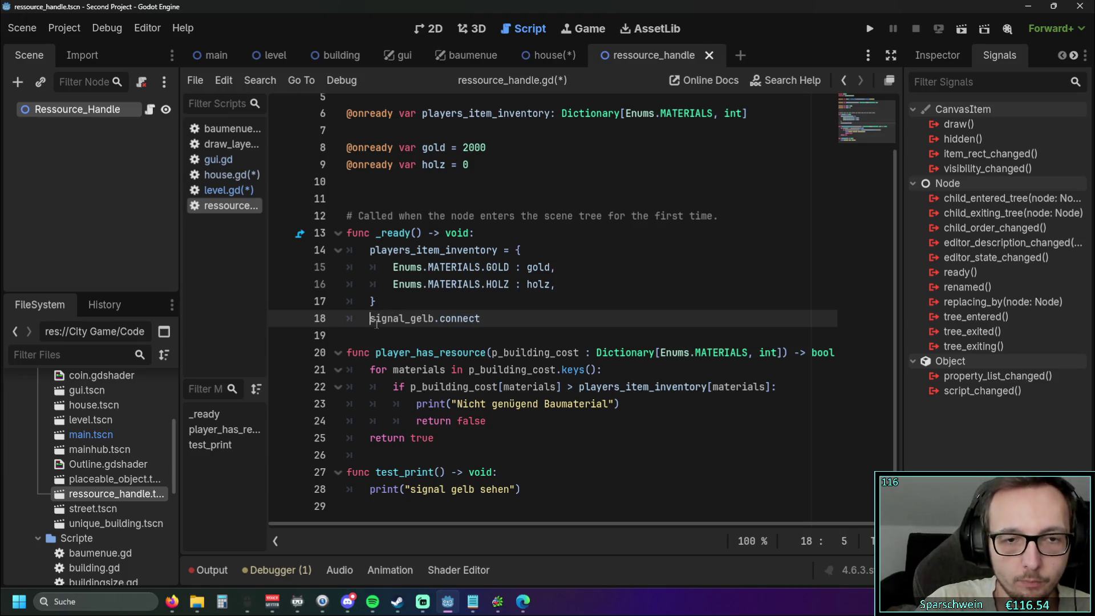
{"action": "type", "text": "level."}
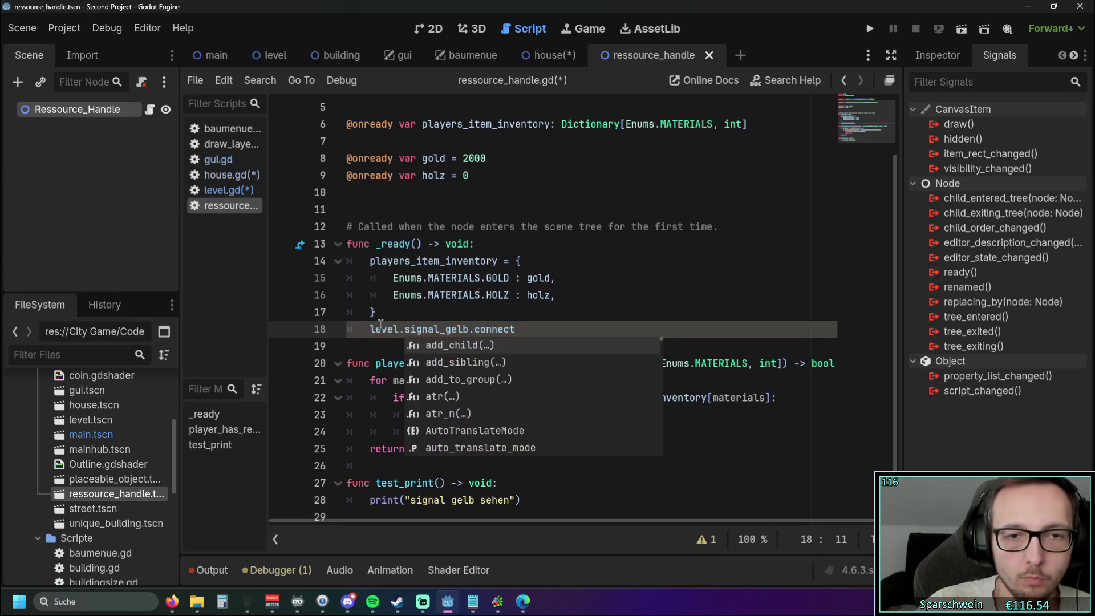
{"action": "left_click", "coordinate": [534, 329]}
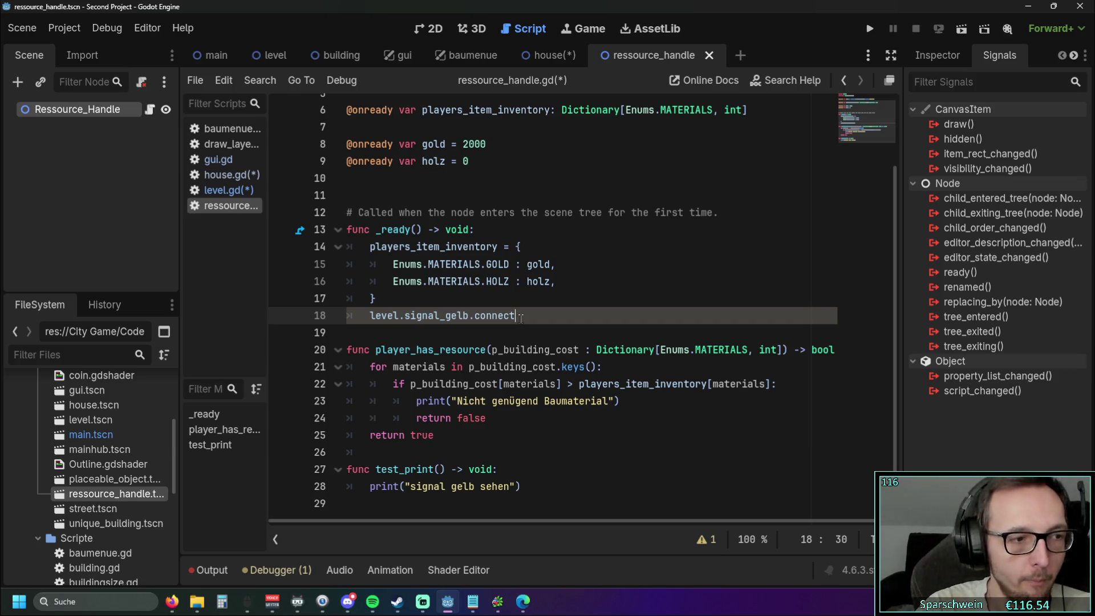
{"action": "type", "text": "("}
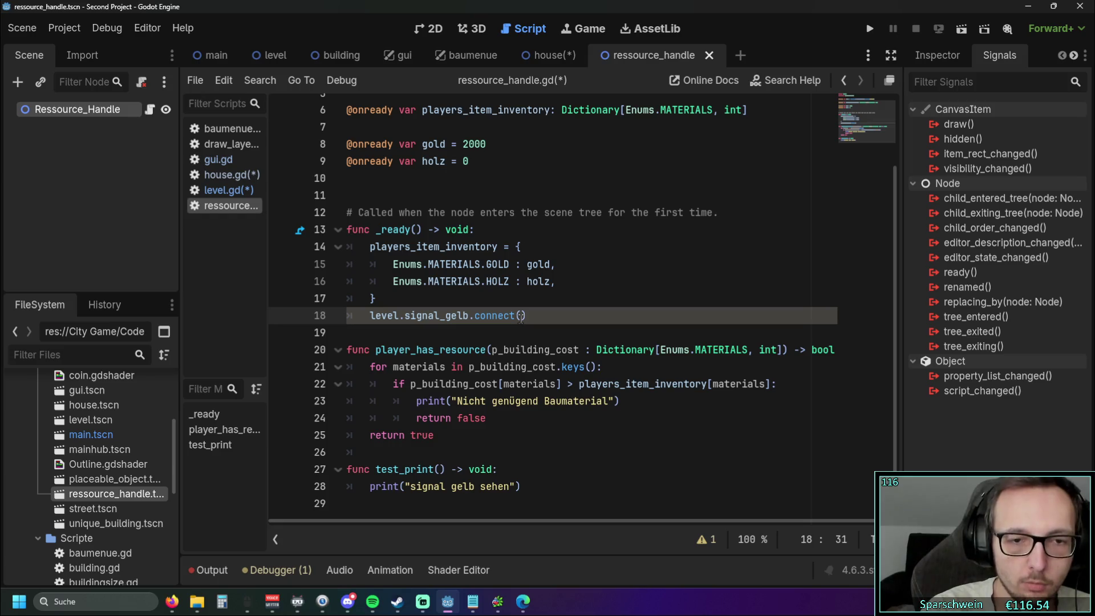
Step: Pass test_print as the connect argument, dropping its trailing () to clear the error
{"action": "scroll", "coordinate": [521, 315], "scroll_direction": "up", "scroll_amount": 1}
{"action": "left_click_drag", "start_coordinate": [376, 483], "coordinate": [445, 484]}
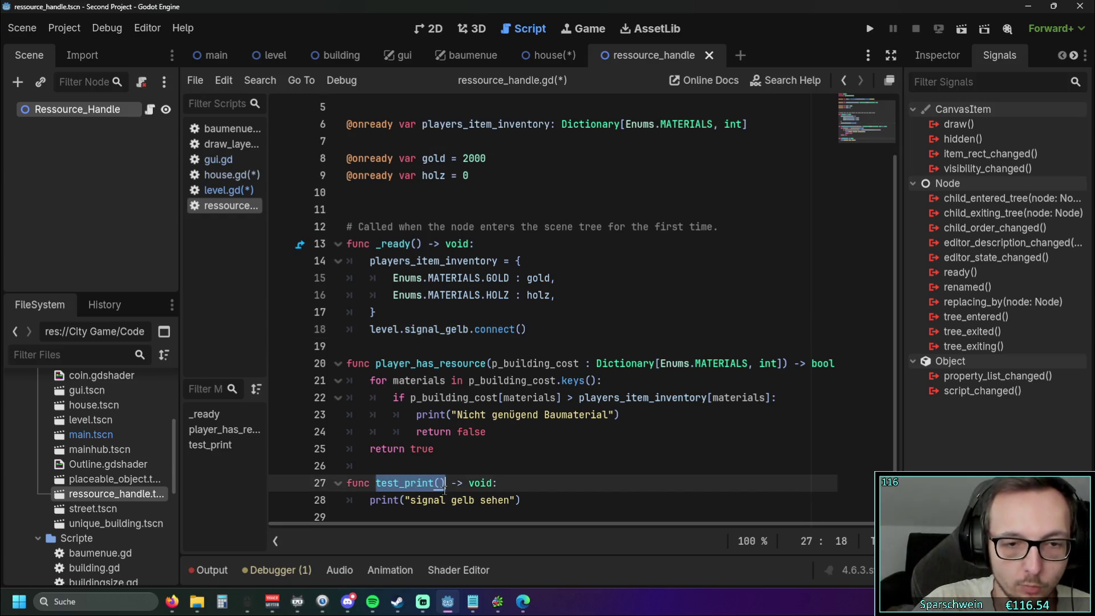
{"action": "key", "text": "ctrl+c"}
{"action": "left_click", "coordinate": [523, 329]}
{"action": "key", "text": "ctrl+v"}
{"action": "left_click", "coordinate": [563, 346]}
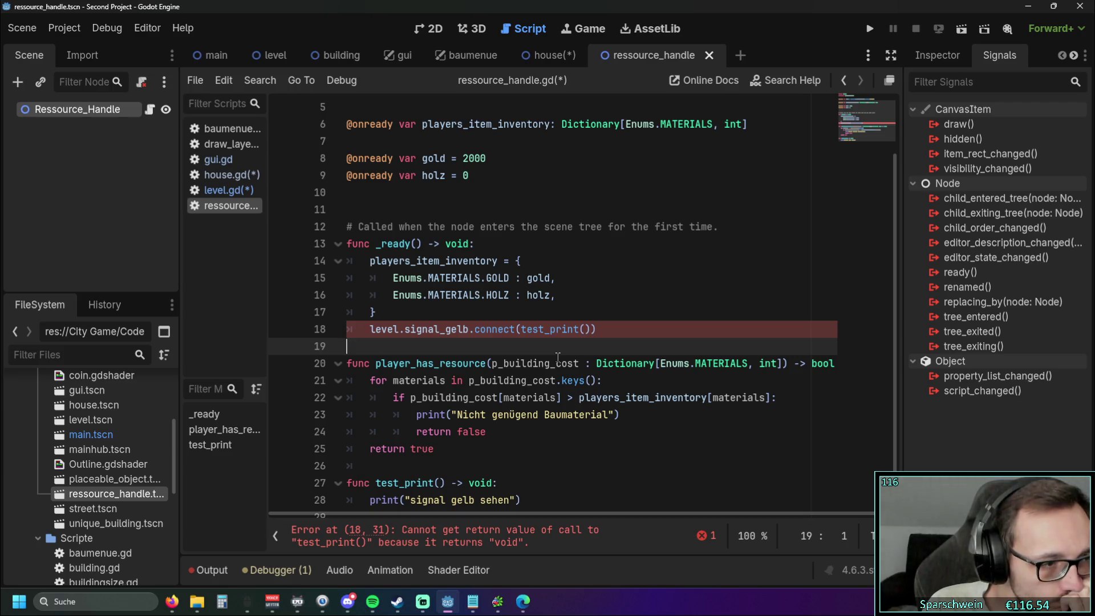
{"action": "key", "text": "ctrl+z"}
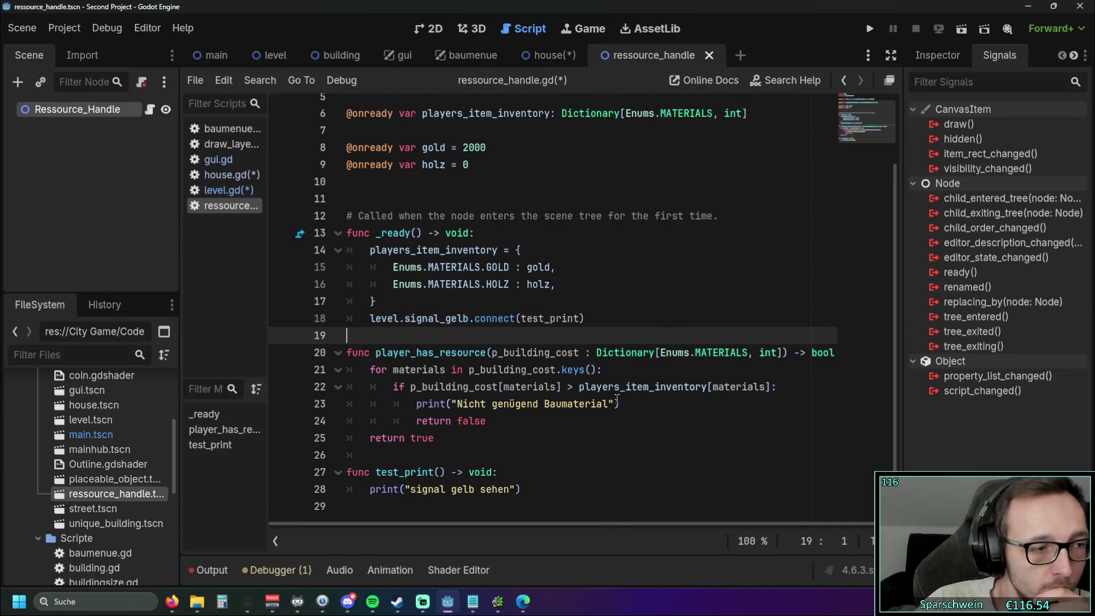
{"action": "mouse_move", "coordinate": [616, 389]}
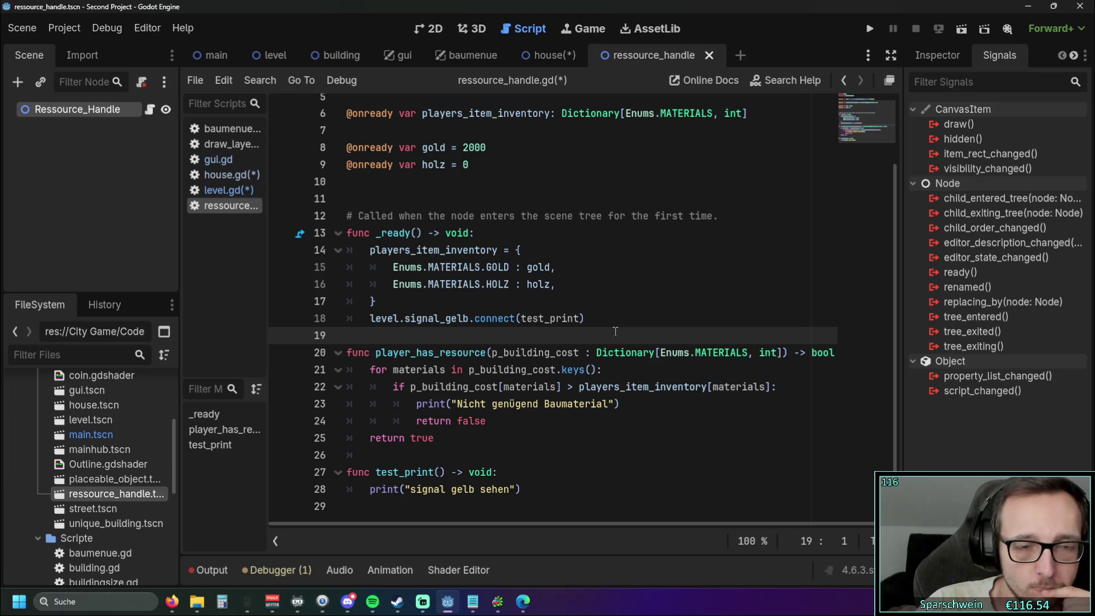
Step: Run the project, check it shows Gold 2000 and Holz 0, then close the game window
{"action": "left_click", "coordinate": [870, 29]}
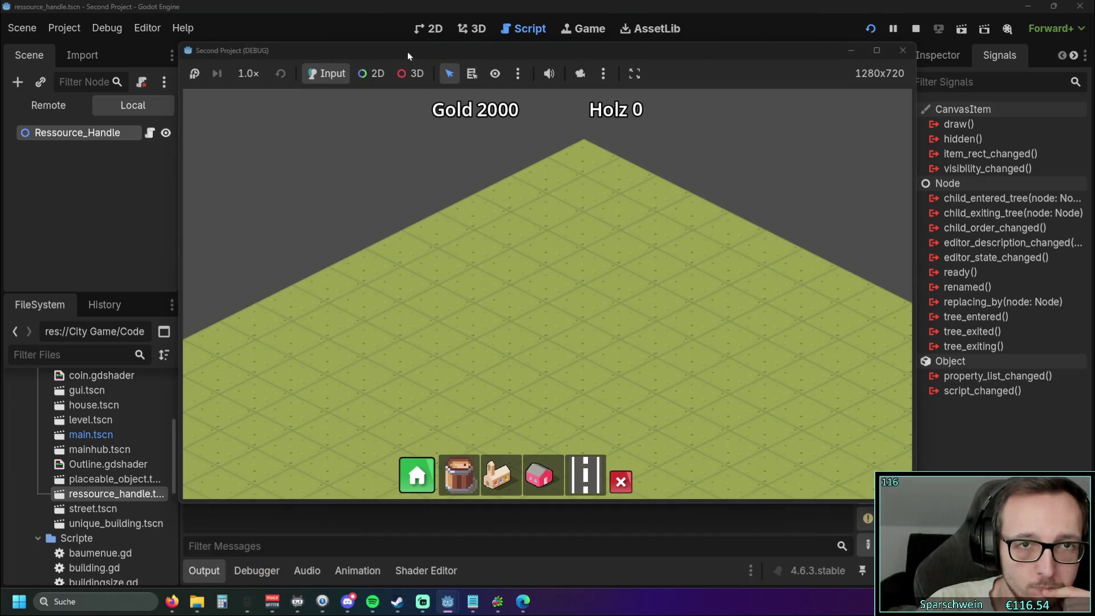
{"action": "left_click_drag", "start_coordinate": [407, 51], "coordinate": [668, 50]}
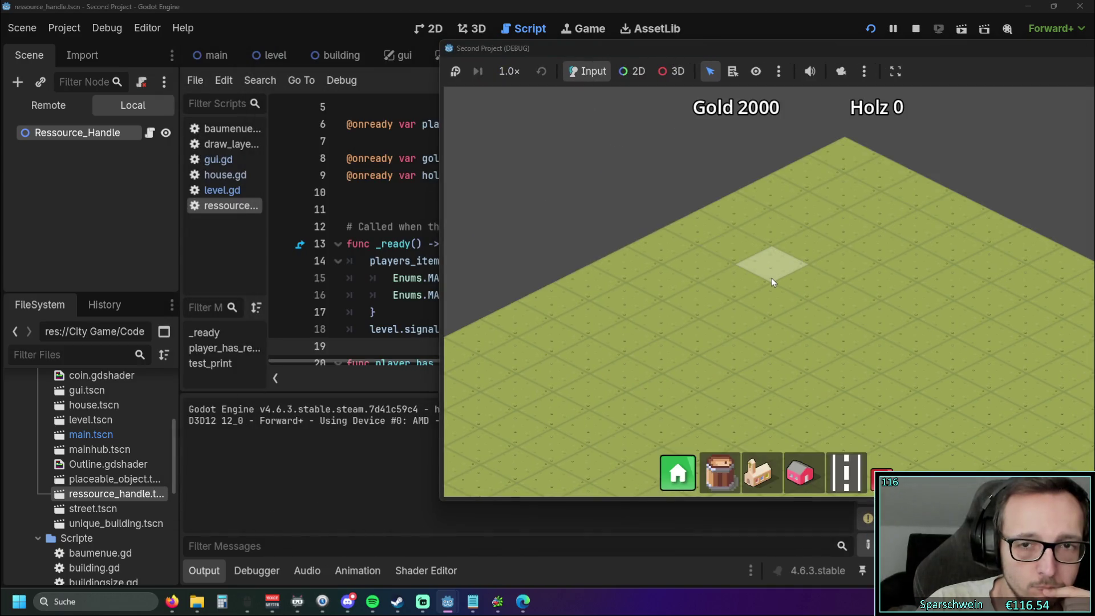
{"action": "mouse_move", "coordinate": [803, 53]}
{"action": "left_mouse_down"}
{"action": "mouse_move", "coordinate": [687, 43]}
{"action": "mouse_move", "coordinate": [834, 44]}
{"action": "mouse_move", "coordinate": [654, 47]}
{"action": "left_mouse_up"}
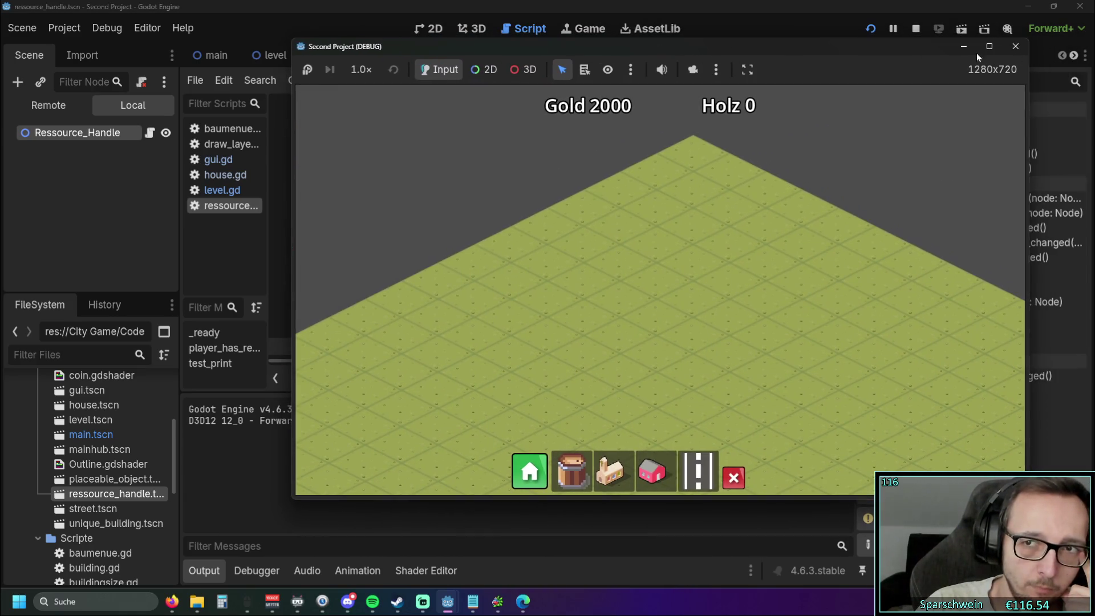
{"action": "left_click", "coordinate": [1021, 53]}
{"action": "scroll", "coordinate": [604, 251], "scroll_direction": "down", "scroll_amount": 3}
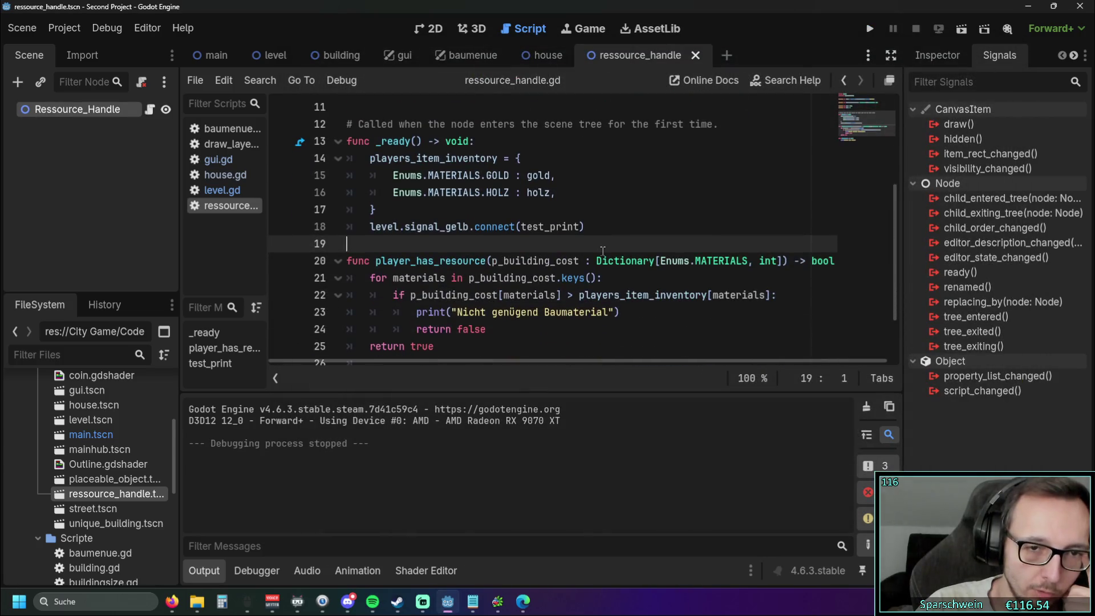
Step: Try capitalising level to Level on line 18, then undo to keep the lowercase reference
{"action": "scroll", "coordinate": [604, 251], "scroll_direction": "down", "scroll_amount": 2}
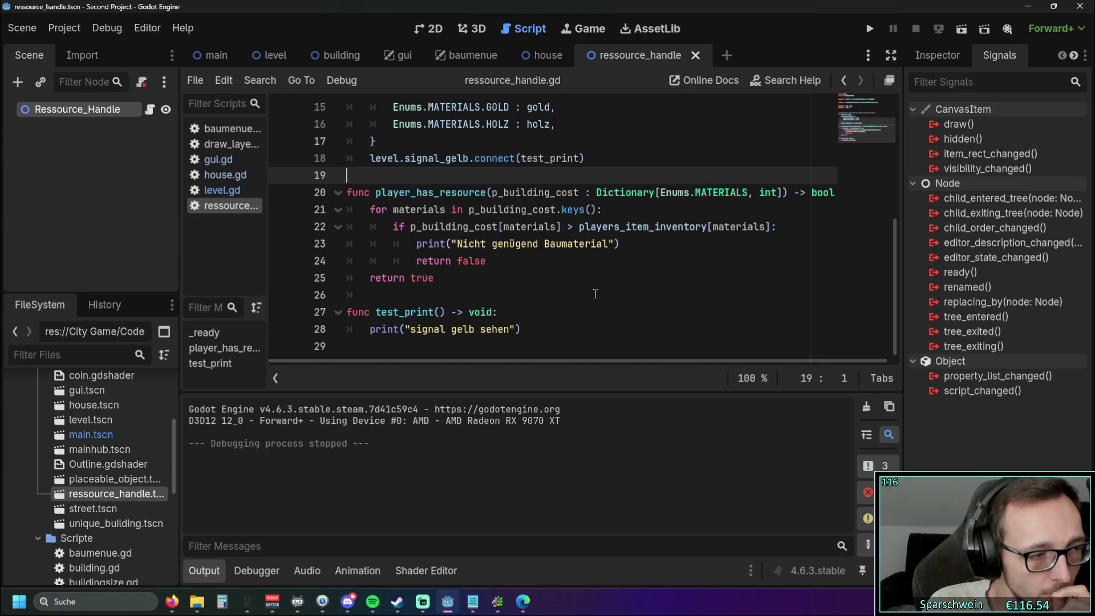
{"action": "scroll", "coordinate": [366, 209], "scroll_direction": "up", "scroll_amount": 2}
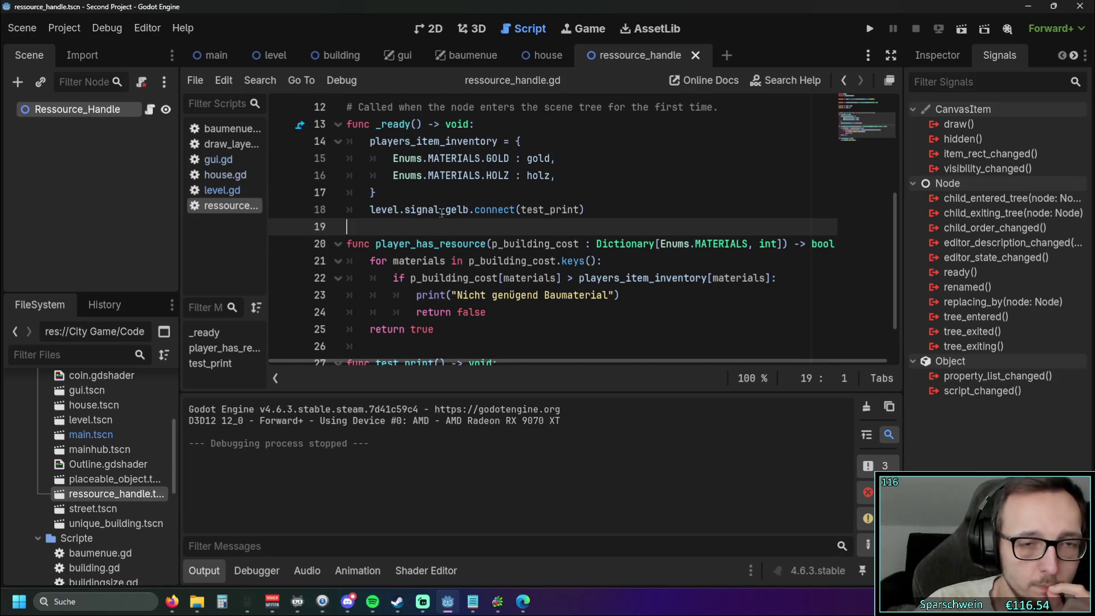
{"action": "left_click", "coordinate": [384, 210]}
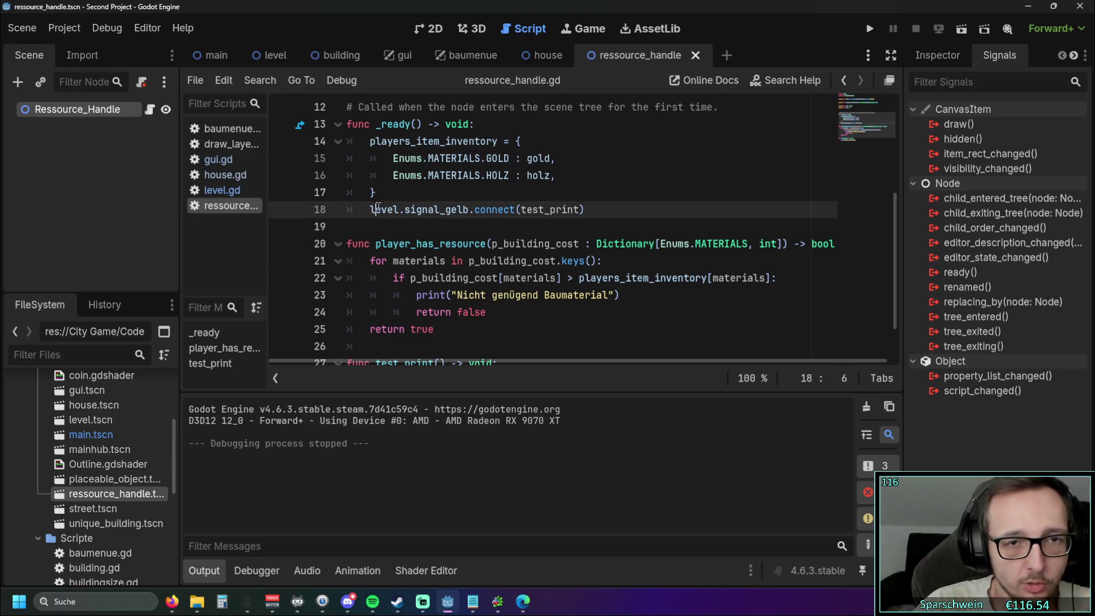
{"action": "key", "text": "BackSpace"}
{"action": "type", "text": "L"}
{"action": "key", "text": "Escape"}
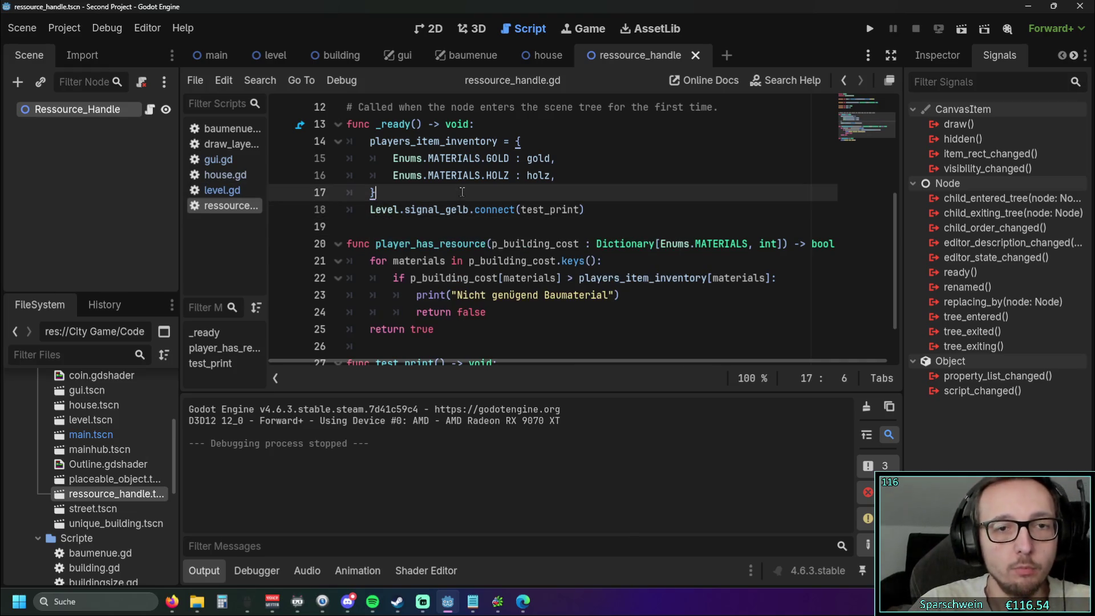
{"action": "key", "text": "Up"}
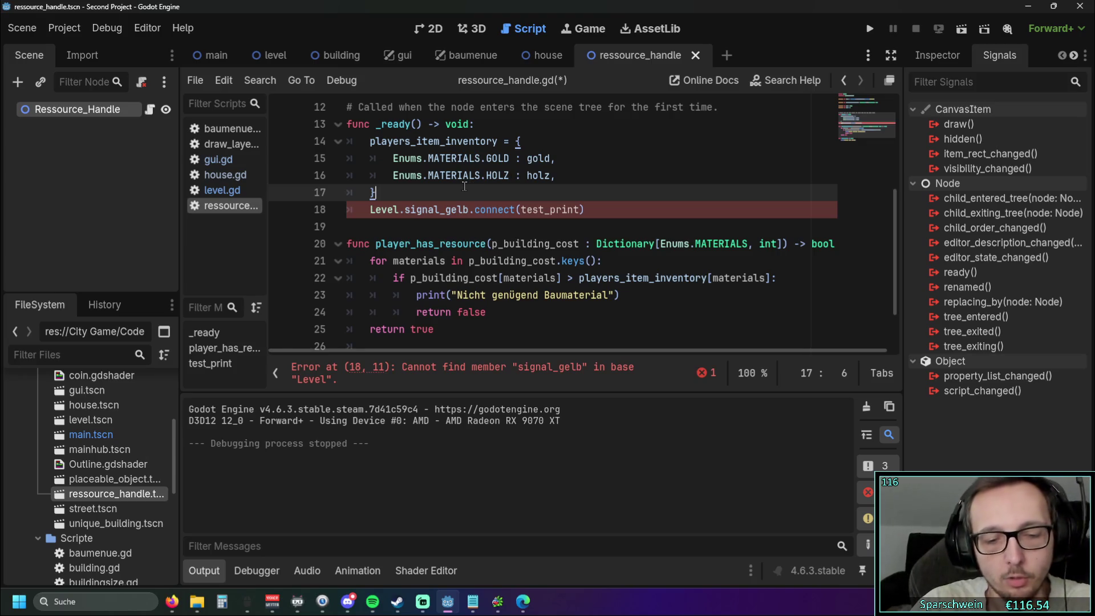
{"action": "key", "text": "Down"}
{"action": "key", "text": "BackSpace"}
{"action": "key", "text": "ctrl+z"}
{"action": "key", "text": "ctrl+z"}
{"action": "key", "text": "ctrl+z"}
Step: Review lines 4 and 24, then open level.gd and select its signal_gelb() declaration
{"action": "scroll", "coordinate": [465, 177], "scroll_direction": "up", "scroll_amount": 4}
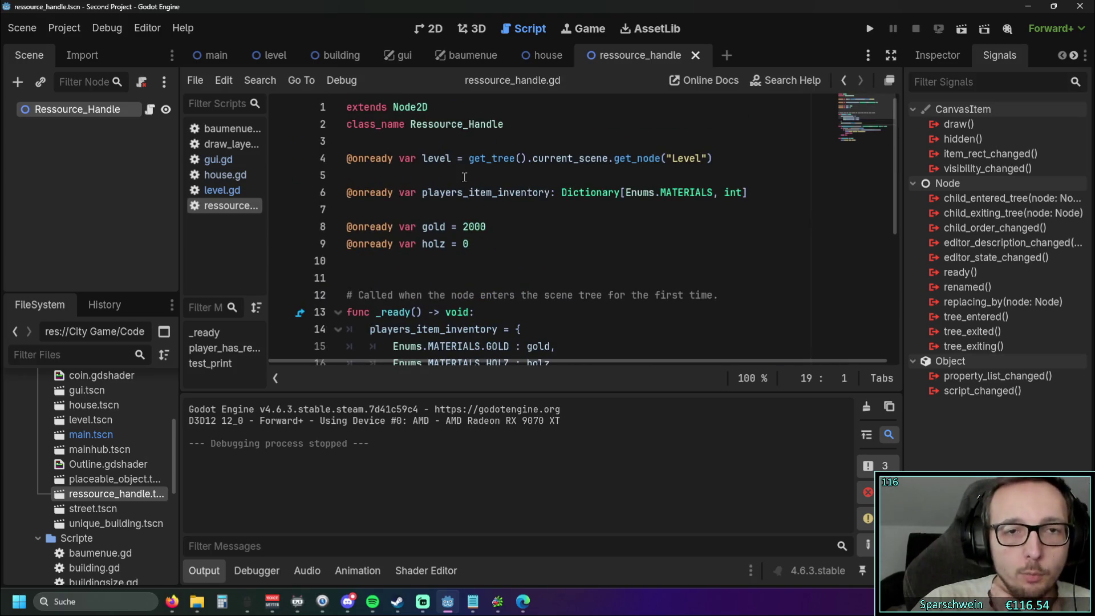
{"action": "left_click_drag", "start_coordinate": [423, 157], "coordinate": [667, 158]}
{"action": "left_click", "coordinate": [714, 158]}
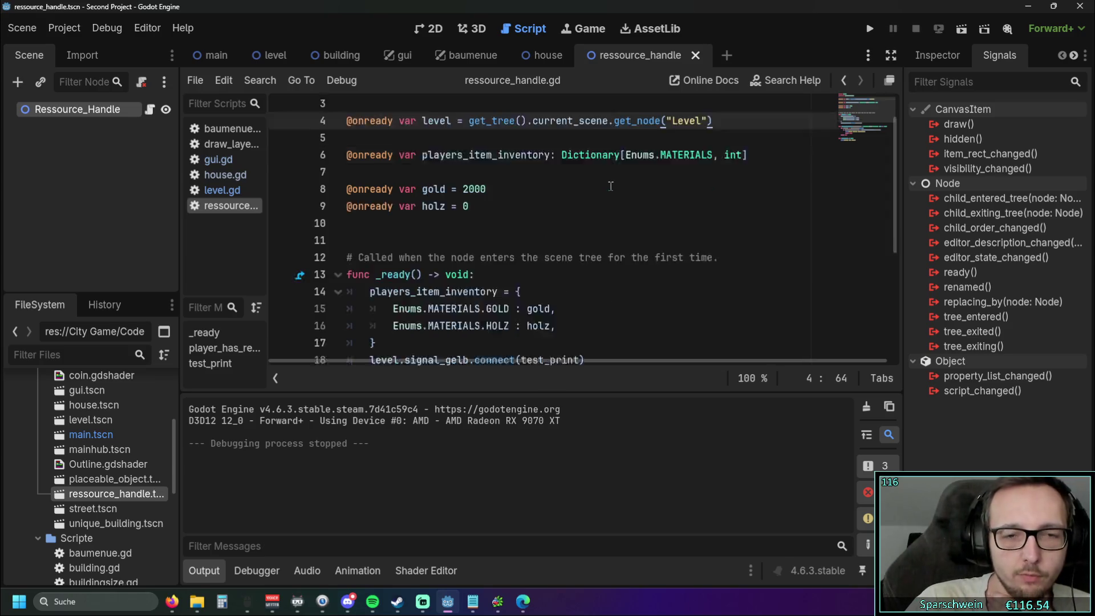
{"action": "scroll", "coordinate": [556, 185], "scroll_direction": "down", "scroll_amount": 1}
{"action": "left_click_drag", "start_coordinate": [556, 186], "coordinate": [342, 154]}
{"action": "scroll", "coordinate": [539, 182], "scroll_direction": "down", "scroll_amount": 4}
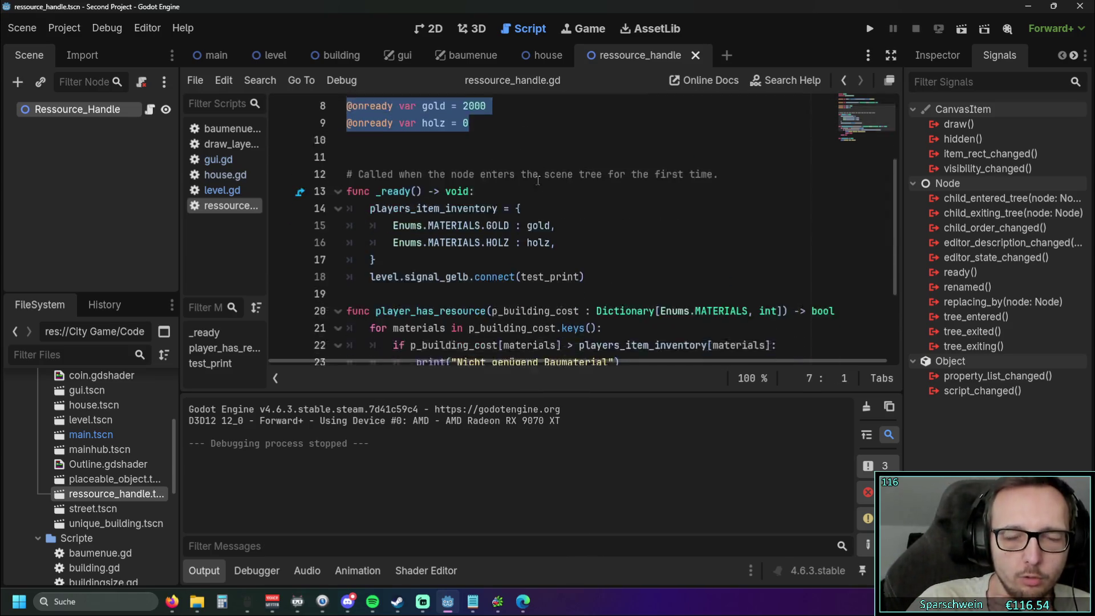
{"action": "left_click", "coordinate": [531, 261]}
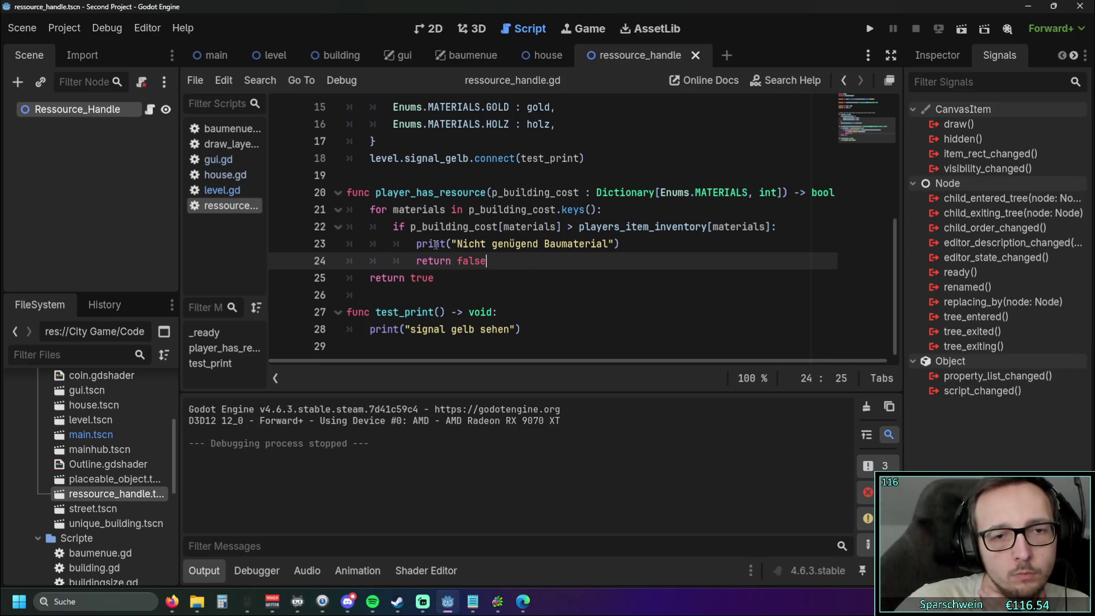
{"action": "scroll", "coordinate": [429, 243], "scroll_direction": "up", "scroll_amount": 1}
{"action": "scroll", "coordinate": [429, 242], "scroll_direction": "down", "scroll_amount": 1}
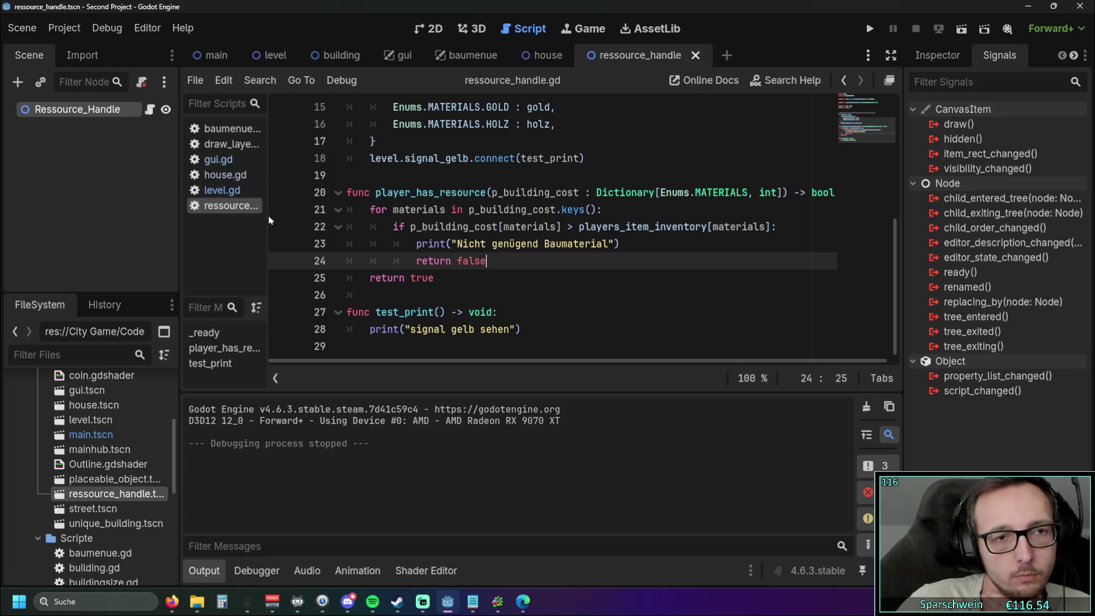
{"action": "left_click", "coordinate": [237, 193]}
{"action": "left_click_drag", "start_coordinate": [481, 158], "coordinate": [345, 159]}
{"action": "left_click", "coordinate": [489, 193]}
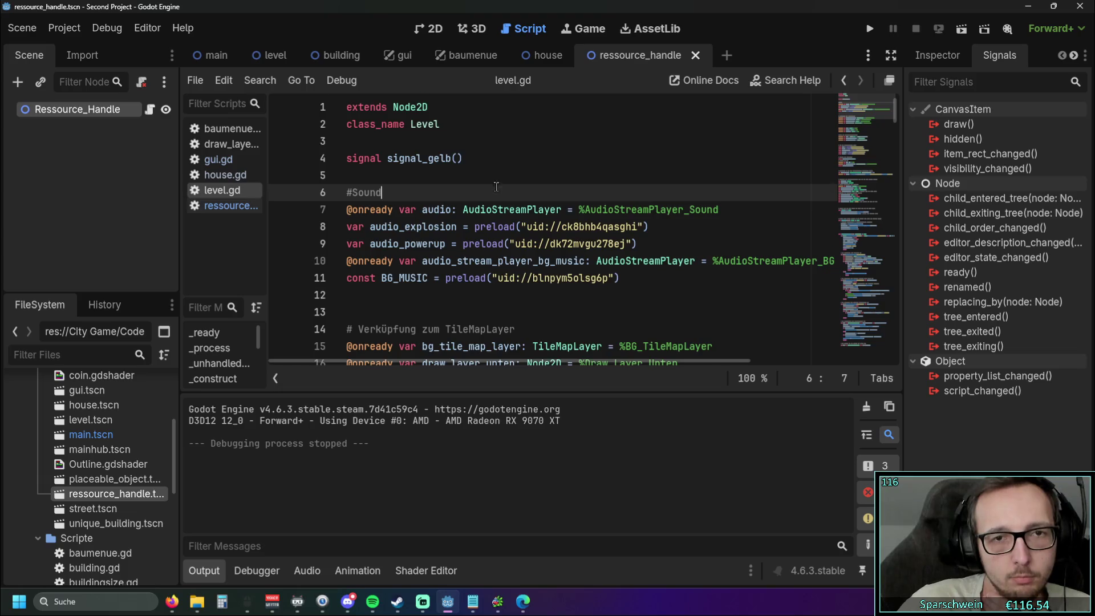
Step: Check the signal_gelb.emit() line in level.gd's _unhandled_input, then run the project again
{"action": "scroll", "coordinate": [497, 191], "scroll_direction": "down", "scroll_amount": 5}
{"action": "scroll", "coordinate": [496, 191], "scroll_direction": "down", "scroll_amount": 10}
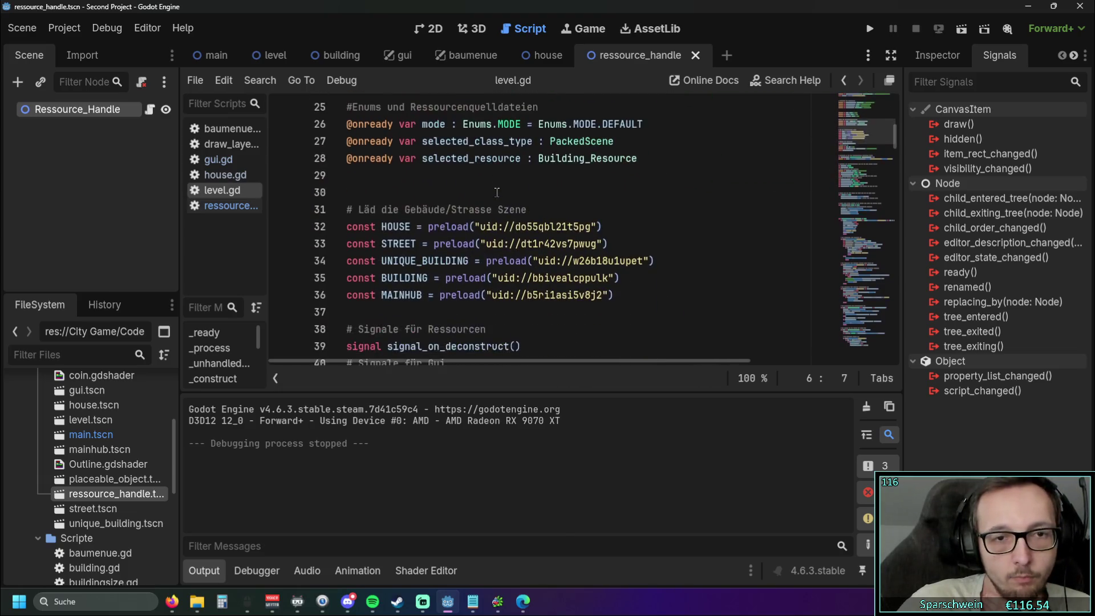
{"action": "scroll", "coordinate": [496, 192], "scroll_direction": "down", "scroll_amount": 12}
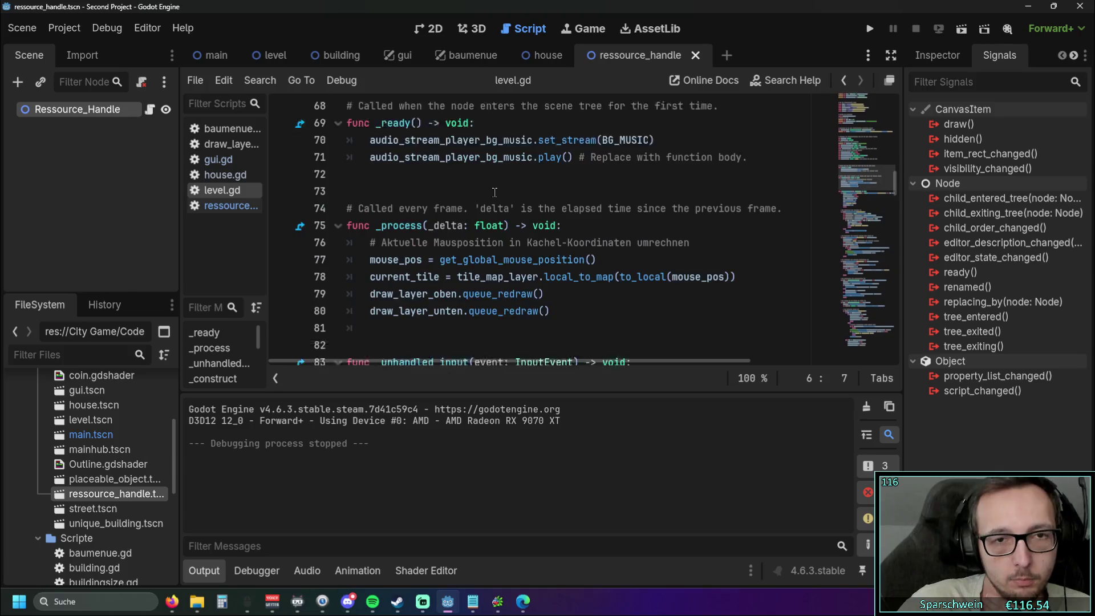
{"action": "scroll", "coordinate": [494, 193], "scroll_direction": "up", "scroll_amount": 1}
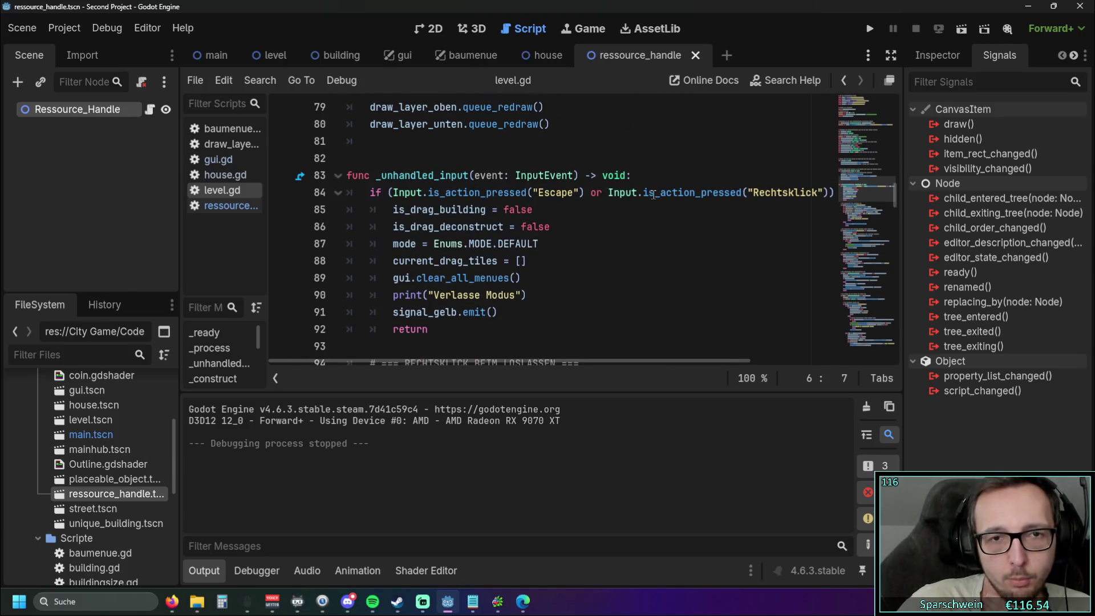
{"action": "left_click_drag", "start_coordinate": [447, 362], "coordinate": [621, 357]}
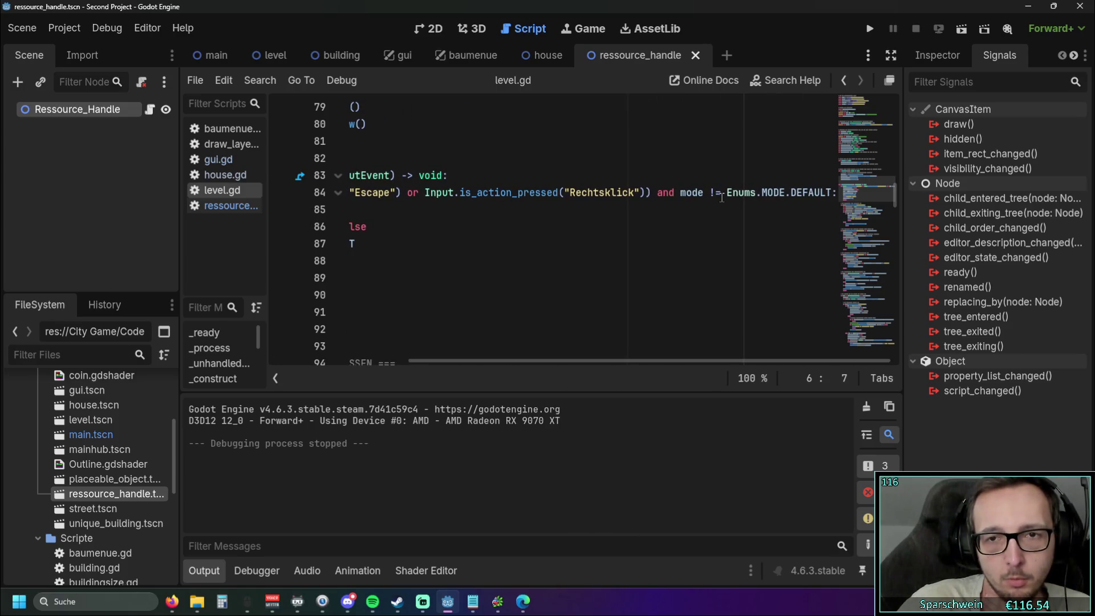
{"action": "left_click_drag", "start_coordinate": [611, 363], "coordinate": [369, 363]}
{"action": "left_click", "coordinate": [870, 29]}
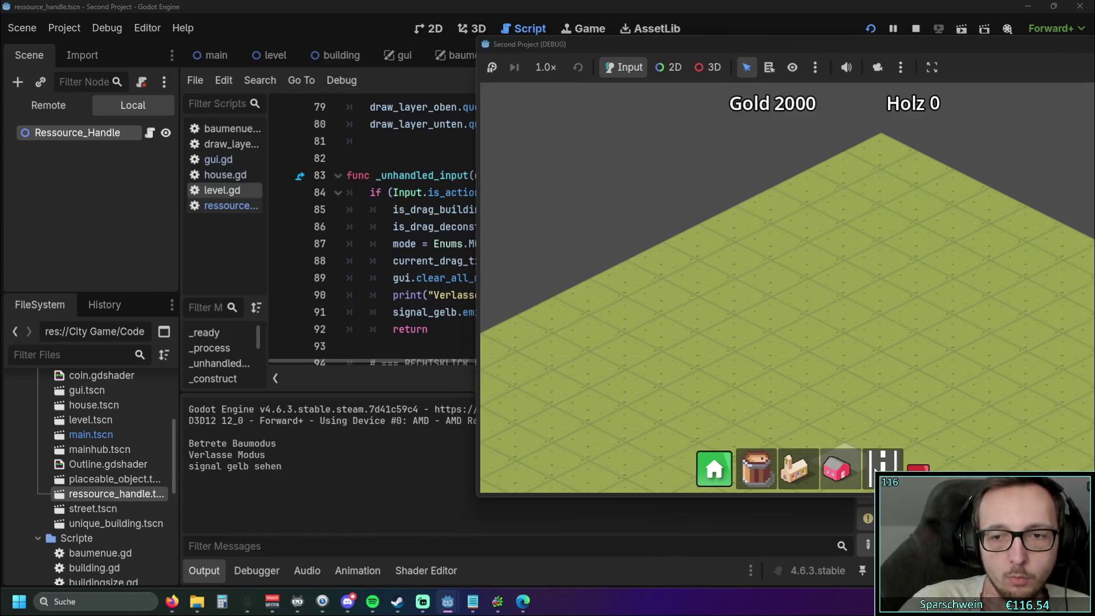
Step: In the running game, enter and leave build mode repeatedly so signal_gelb fires
{"action": "left_click", "coordinate": [875, 470]}
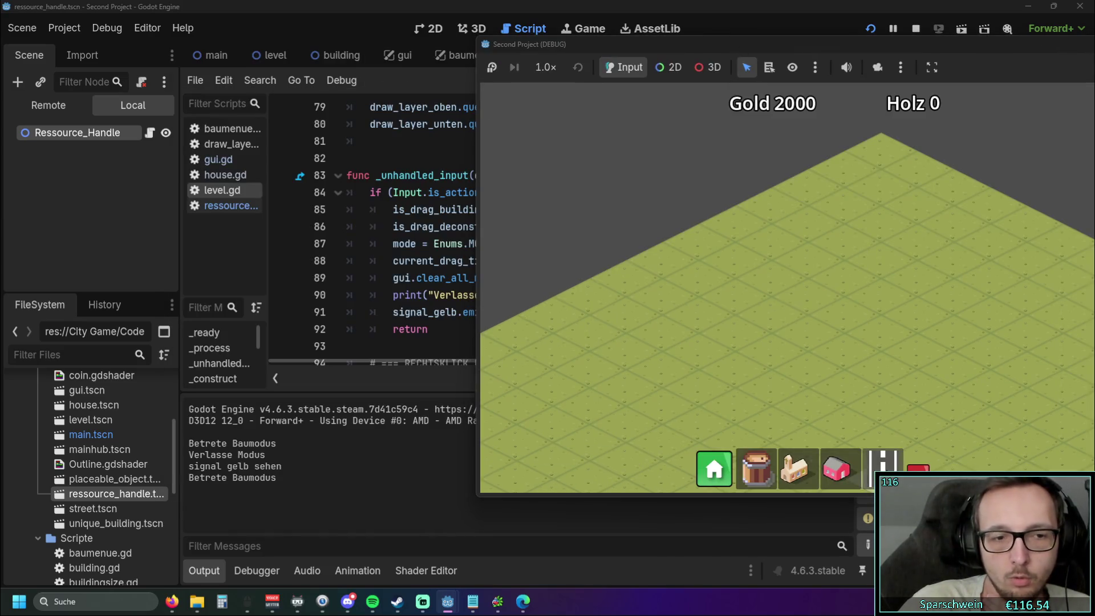
{"action": "right_click", "coordinate": [832, 306]}
{"action": "left_click", "coordinate": [849, 472]}
{"action": "right_click", "coordinate": [810, 329]}
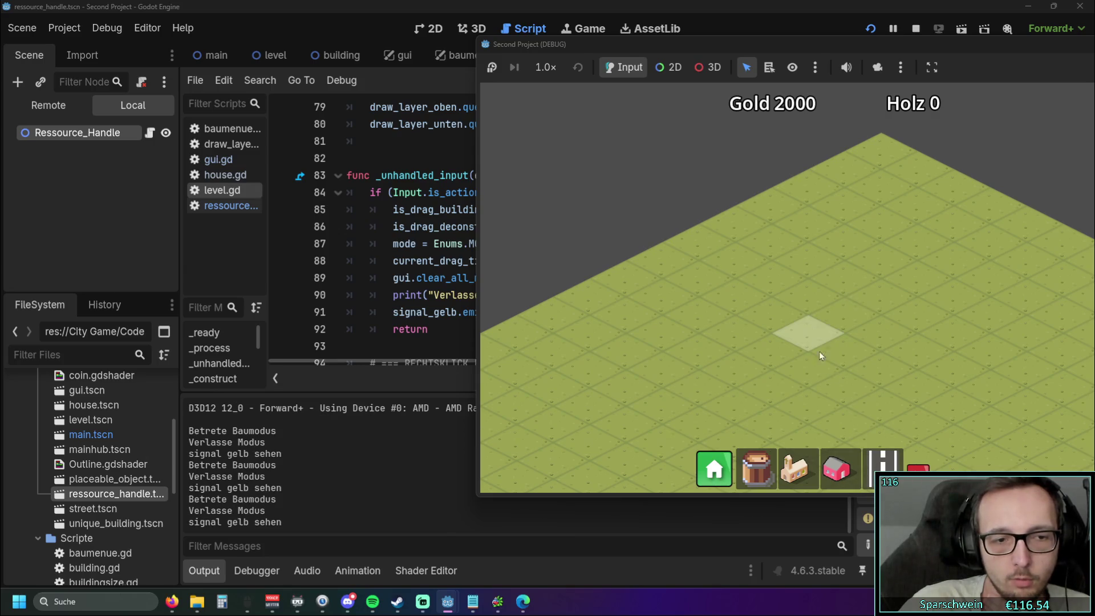
{"action": "left_click", "coordinate": [850, 471]}
{"action": "right_click", "coordinate": [826, 310]}
{"action": "left_click", "coordinate": [837, 469]}
{"action": "right_click", "coordinate": [809, 331]}
{"action": "left_click", "coordinate": [836, 469]}
{"action": "right_click", "coordinate": [809, 329]}
{"action": "left_click", "coordinate": [836, 469]}
{"action": "right_click", "coordinate": [812, 307]}
{"action": "left_click", "coordinate": [837, 469]}
{"action": "right_click", "coordinate": [810, 350]}
{"action": "left_click", "coordinate": [837, 469]}
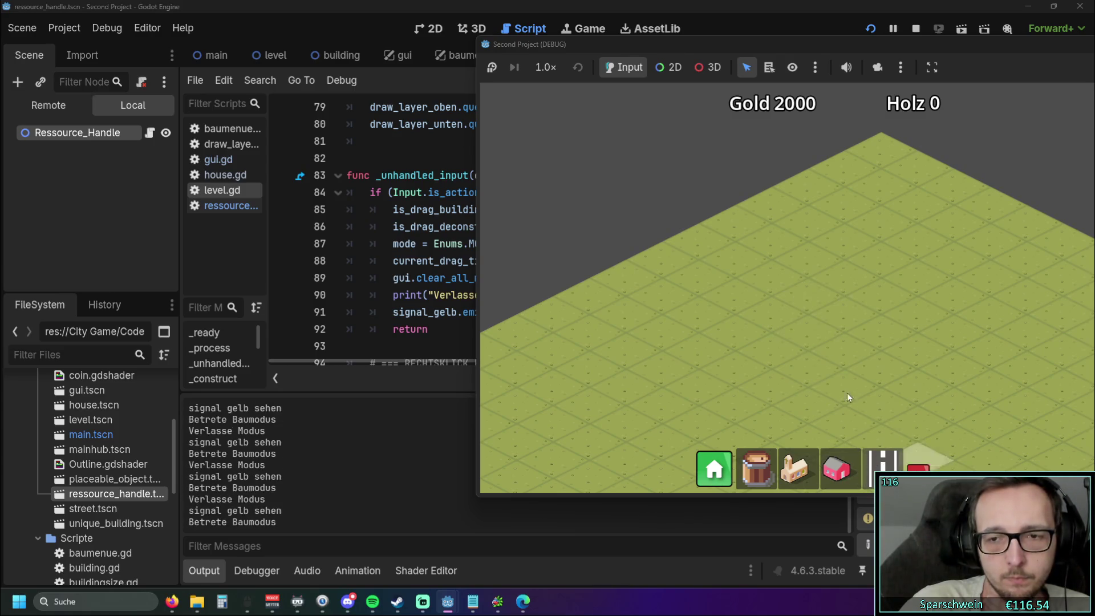
{"action": "right_click", "coordinate": [823, 324]}
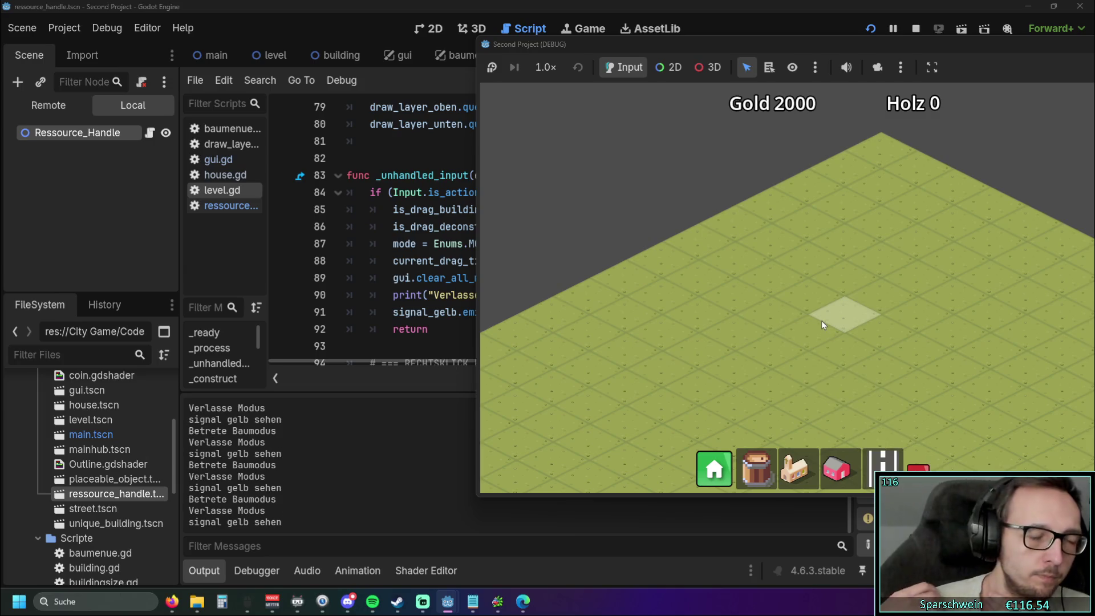
{"action": "left_click", "coordinate": [836, 469]}
{"action": "right_click", "coordinate": [830, 292]}
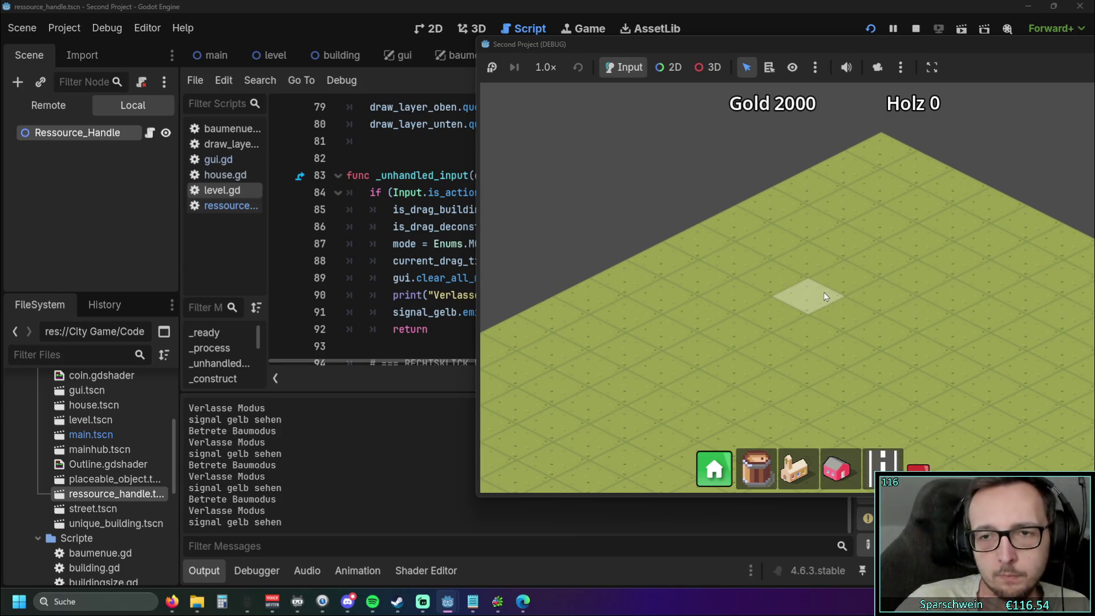
{"action": "left_click", "coordinate": [836, 469]}
{"action": "right_click", "coordinate": [836, 342]}
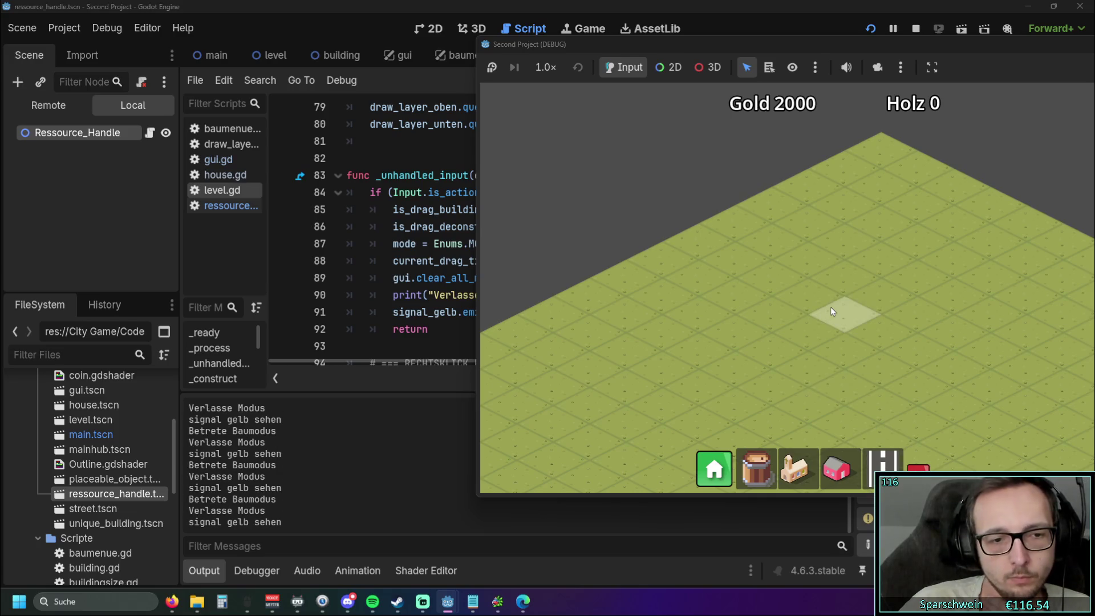
Step: Move the game window aside, close it and stop the debugging session
{"action": "left_click_drag", "start_coordinate": [794, 41], "coordinate": [567, 47]}
{"action": "left_click", "coordinate": [973, 50]}
{"action": "left_click", "coordinate": [629, 278]}
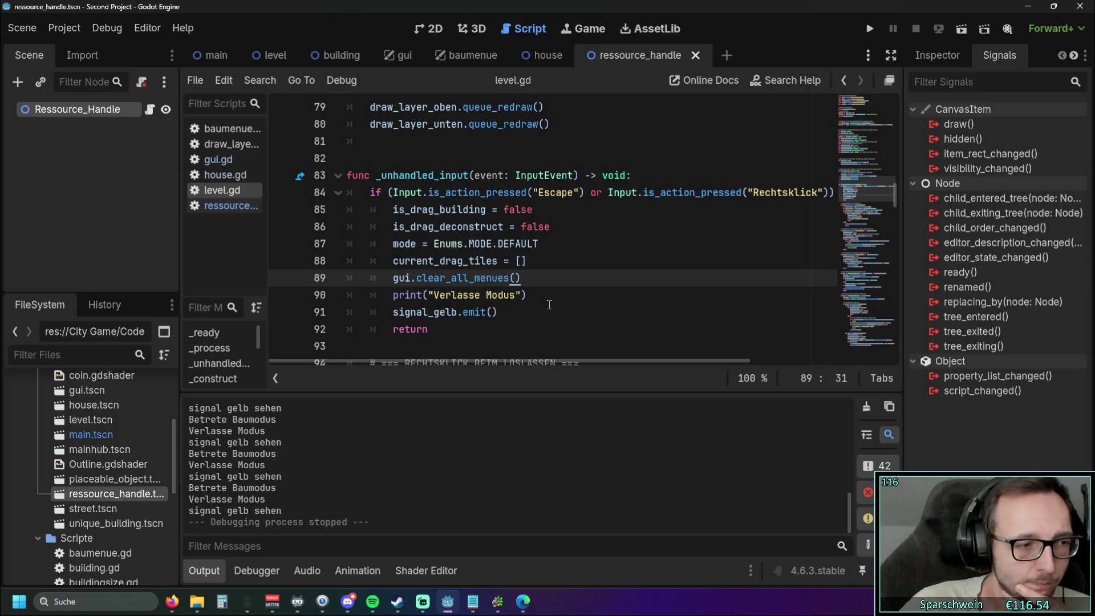
Step: Look over ressource_handle.gd and widen the script list to read the file names
{"action": "left_click", "coordinate": [228, 206]}
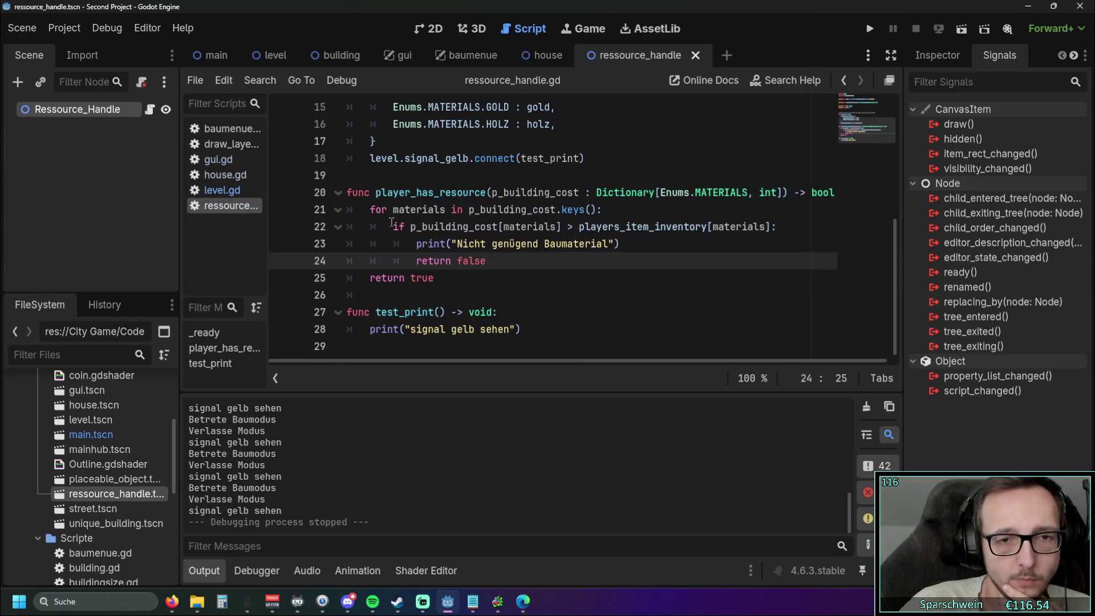
{"action": "scroll", "coordinate": [403, 222], "scroll_direction": "up", "scroll_amount": 4}
{"action": "scroll", "coordinate": [403, 222], "scroll_direction": "down", "scroll_amount": 4}
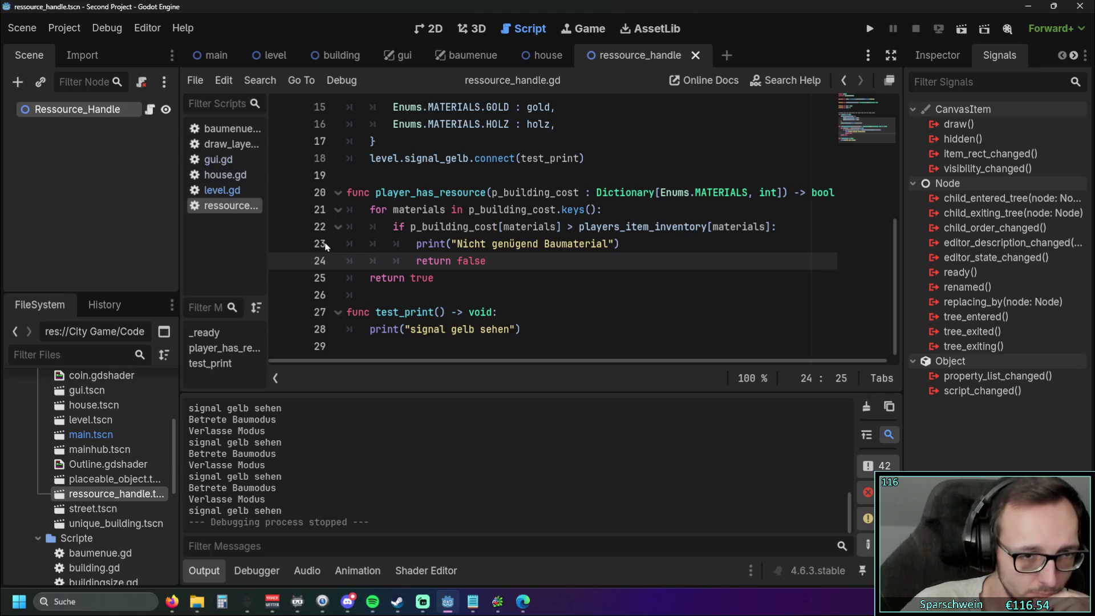
{"action": "left_click_drag", "start_coordinate": [267, 242], "coordinate": [311, 243]}
Step: Switch to level.gd and narrow the left dock to give the code more room
{"action": "left_click", "coordinate": [223, 190]}
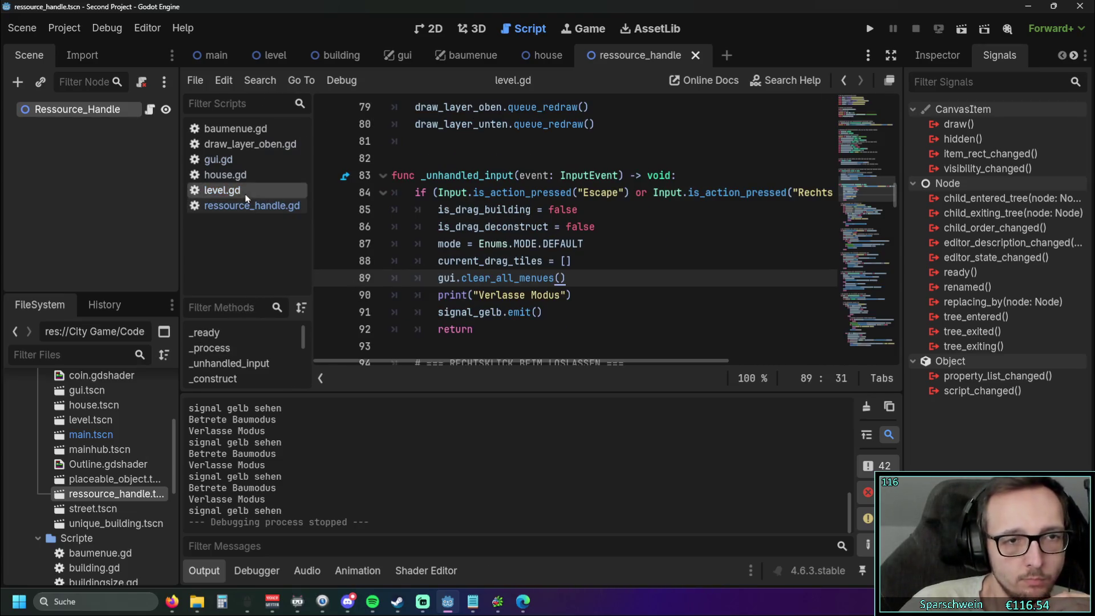
{"action": "left_click_drag", "start_coordinate": [180, 314], "coordinate": [127, 314]}
{"action": "scroll", "coordinate": [419, 257], "scroll_direction": "down", "scroll_amount": 15}
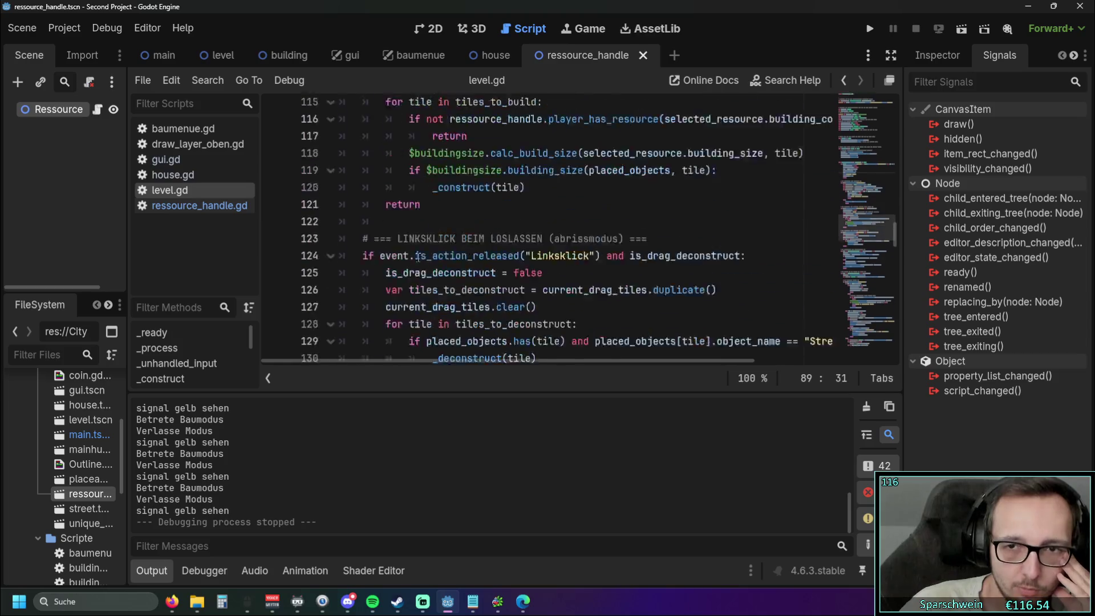
{"action": "scroll", "coordinate": [419, 257], "scroll_direction": "down", "scroll_amount": 20}
{"action": "scroll", "coordinate": [354, 229], "scroll_direction": "up", "scroll_amount": 1}
{"action": "scroll", "coordinate": [354, 229], "scroll_direction": "down", "scroll_amount": 1}
{"action": "scroll", "coordinate": [347, 217], "scroll_direction": "up", "scroll_amount": 5}
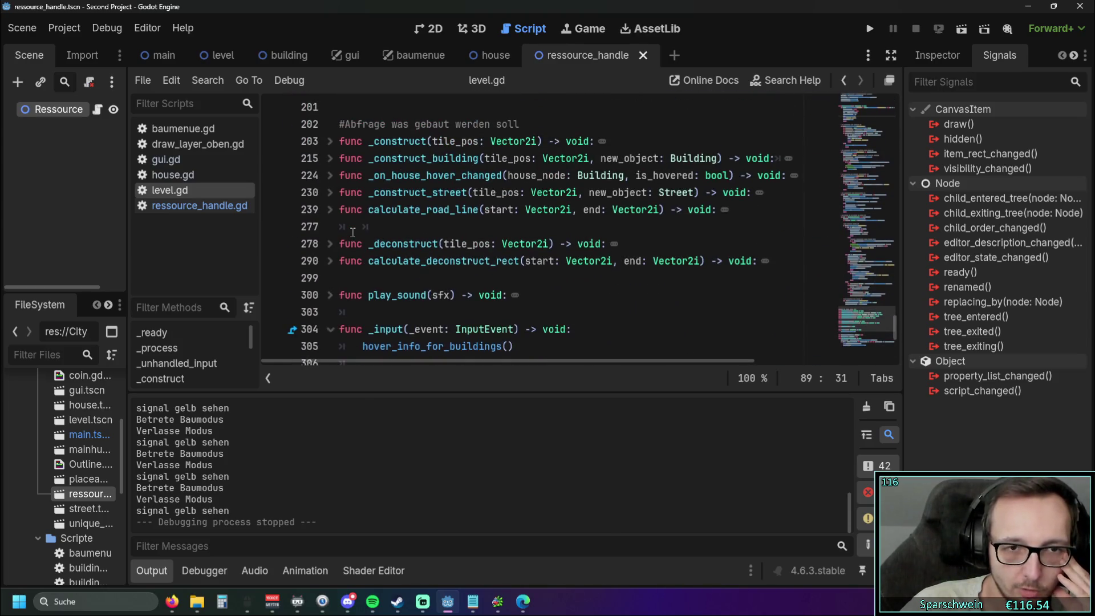
Step: Unfold _construct_street and highlight signal_on_deconstruct on line 233
{"action": "left_click", "coordinate": [330, 192]}
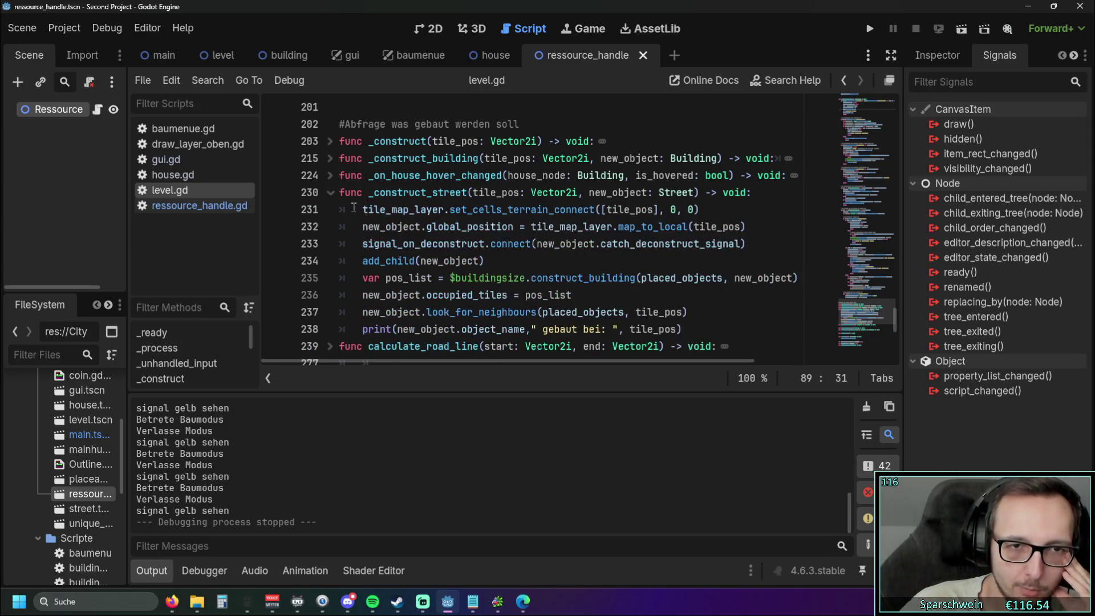
{"action": "scroll", "coordinate": [441, 222], "scroll_direction": "down", "scroll_amount": 2}
{"action": "scroll", "coordinate": [441, 221], "scroll_direction": "up", "scroll_amount": 1}
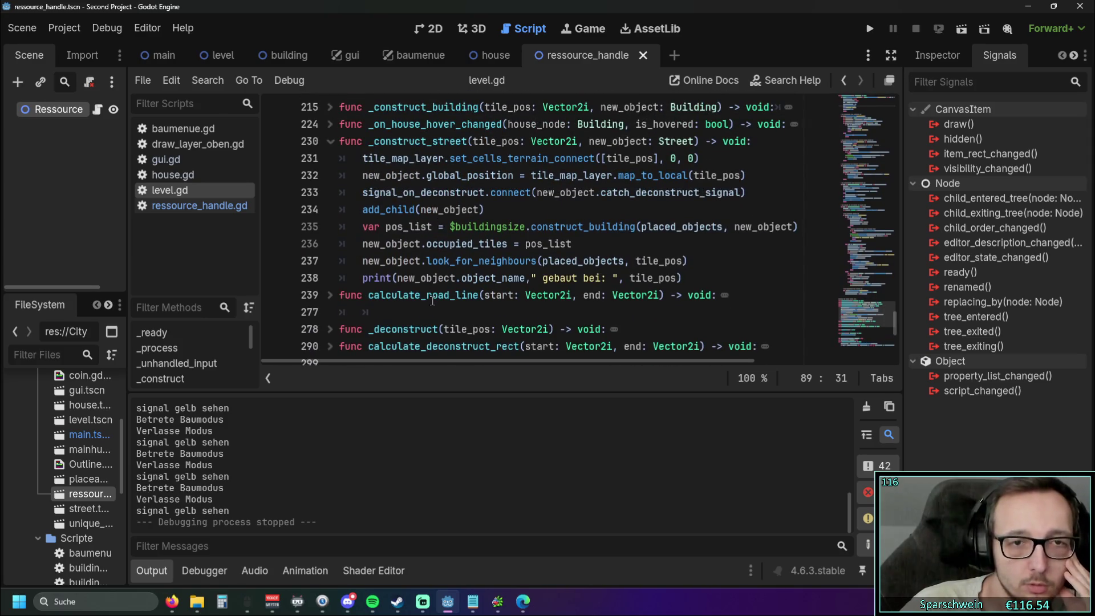
{"action": "scroll", "coordinate": [435, 297], "scroll_direction": "up", "scroll_amount": 1}
{"action": "left_click_drag", "start_coordinate": [363, 244], "coordinate": [486, 244]}
{"action": "left_click", "coordinate": [523, 261]}
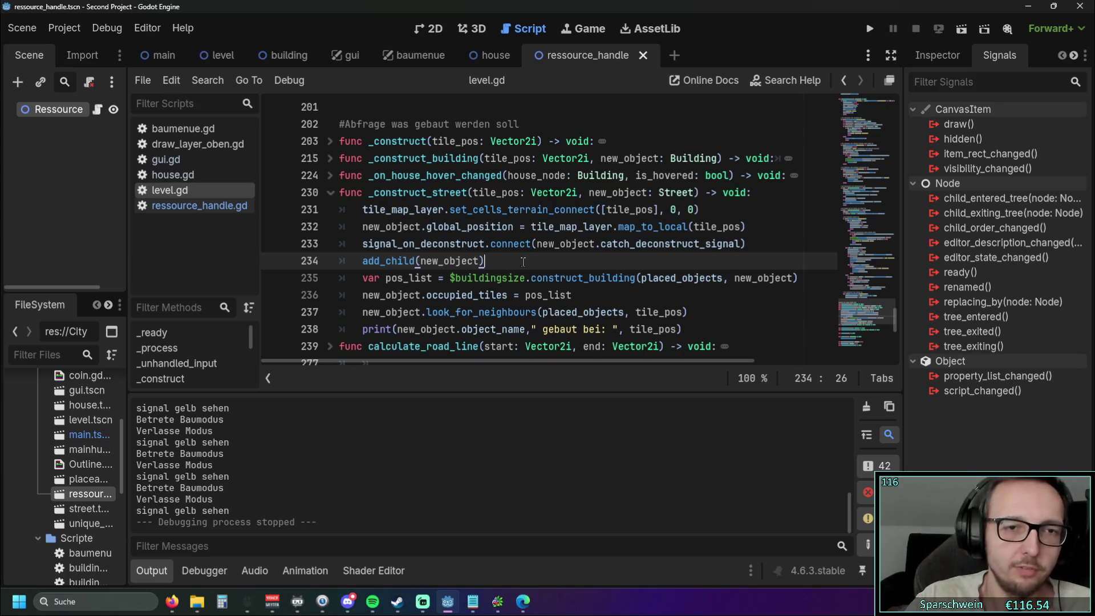
{"action": "left_click", "coordinate": [533, 244]}
{"action": "left_click", "coordinate": [198, 207]}
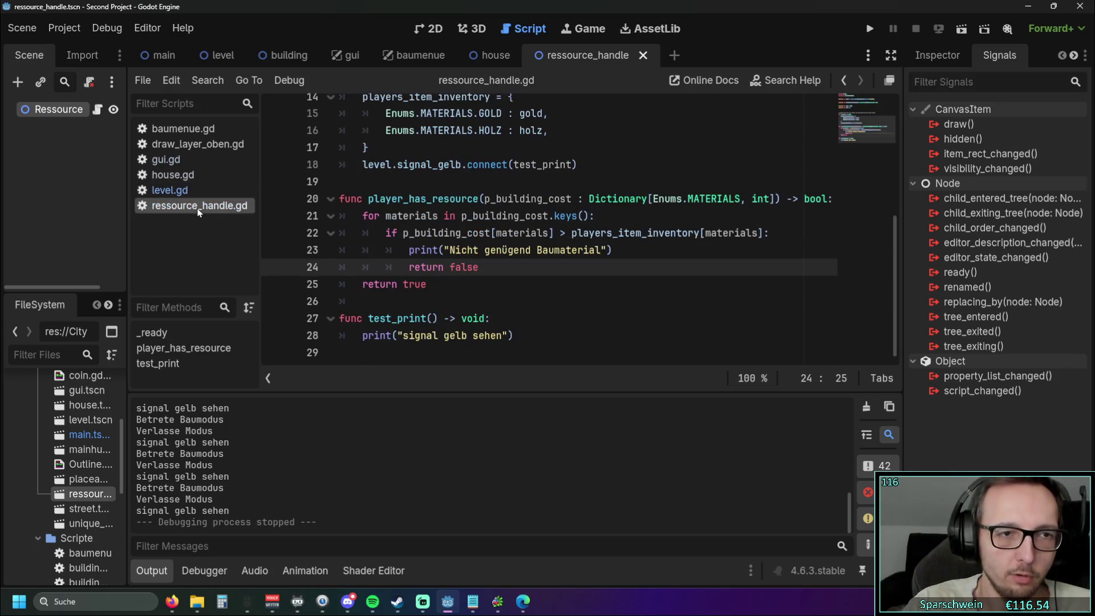
{"action": "left_click_drag", "start_coordinate": [531, 338], "coordinate": [518, 293]}
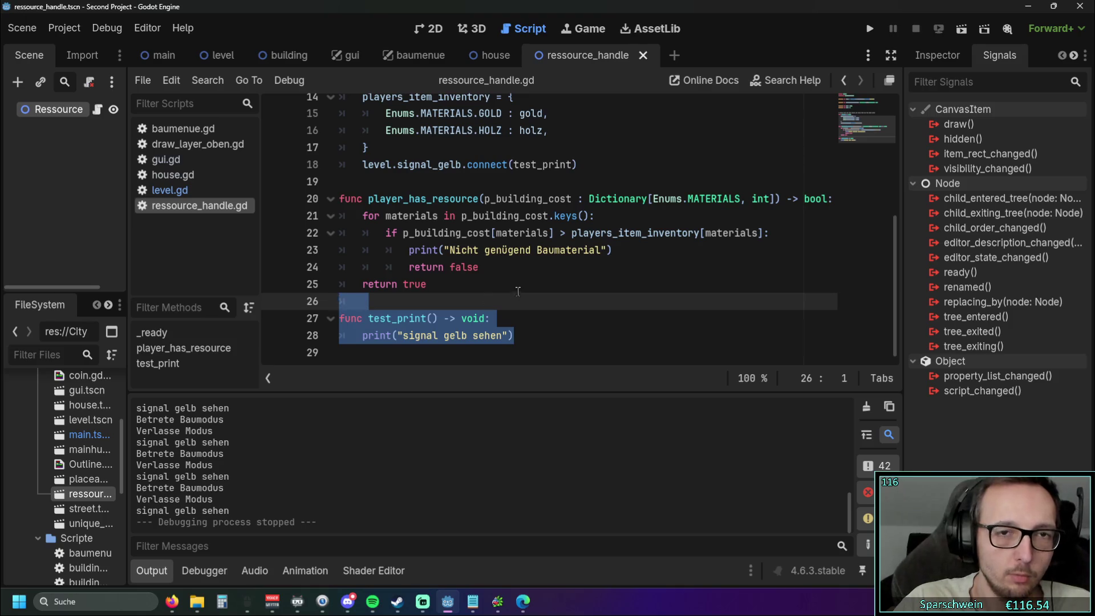
{"action": "scroll", "coordinate": [518, 273], "scroll_direction": "up", "scroll_amount": 1}
{"action": "left_click_drag", "start_coordinate": [593, 219], "coordinate": [322, 217]}
{"action": "scroll", "coordinate": [460, 232], "scroll_direction": "down", "scroll_amount": 1}
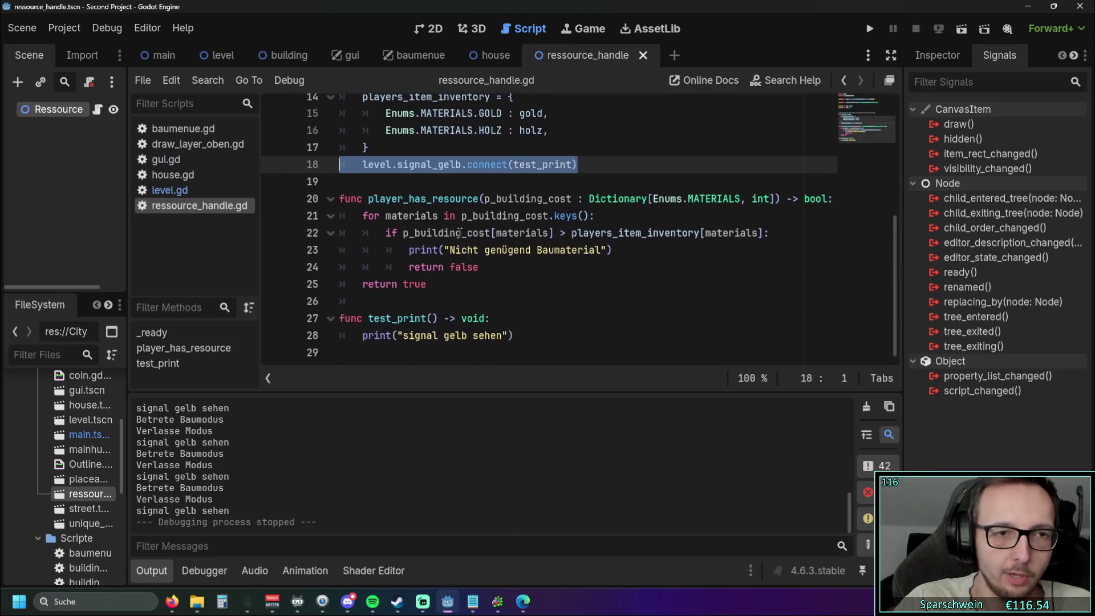
{"action": "left_click", "coordinate": [183, 190]}
{"action": "scroll", "coordinate": [303, 191], "scroll_direction": "down", "scroll_amount": 1}
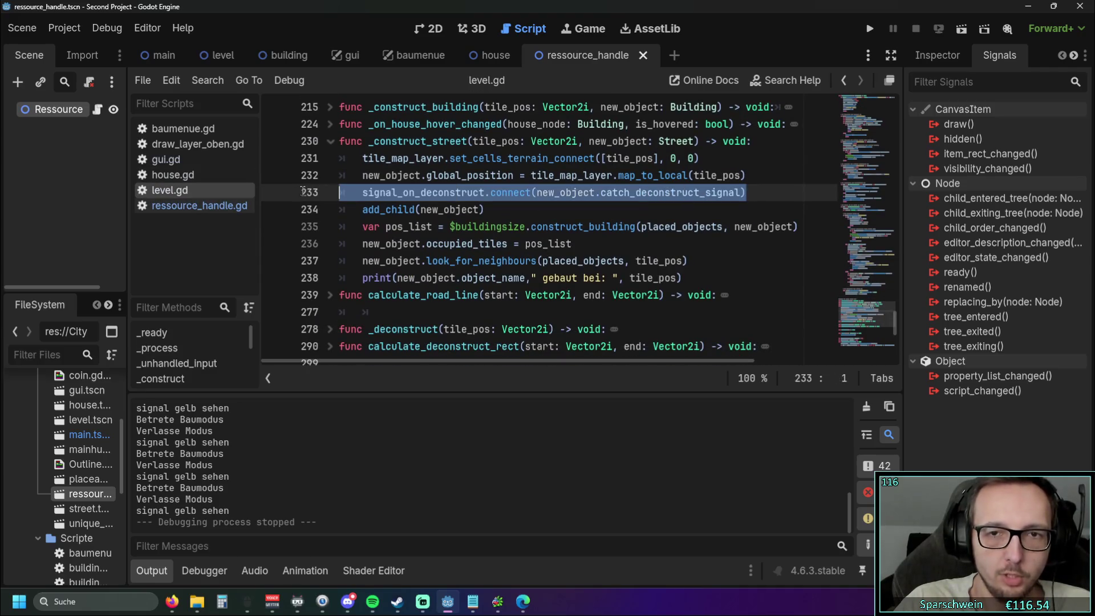
{"action": "left_click", "coordinate": [631, 210]}
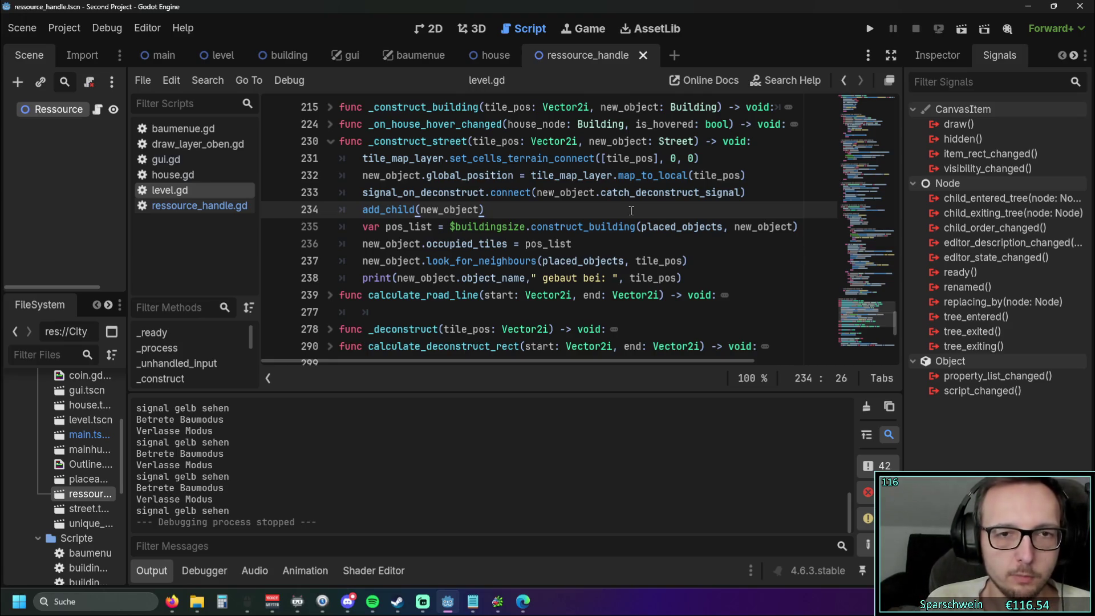
Step: Highlight lines 232–233 of _construct_street, then clear the selection
{"action": "mouse_move", "coordinate": [761, 191]}
{"action": "left_mouse_down"}
{"action": "mouse_move", "coordinate": [489, 175]}
{"action": "mouse_move", "coordinate": [358, 191]}
{"action": "left_mouse_up"}
{"action": "left_click", "coordinate": [516, 217]}
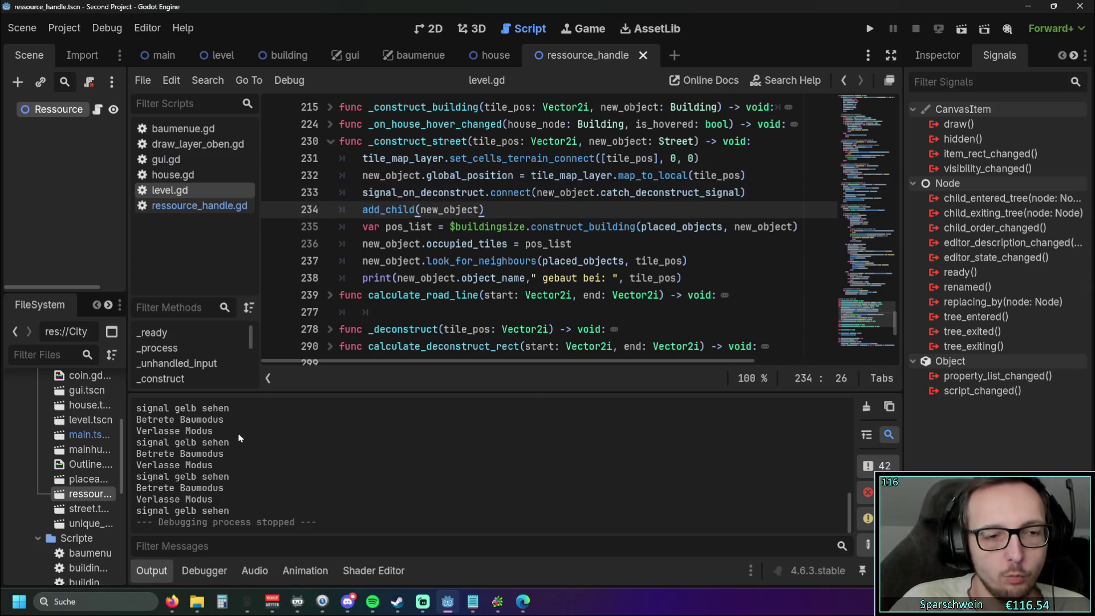
{"action": "scroll", "coordinate": [365, 325], "scroll_direction": "up", "scroll_amount": 1}
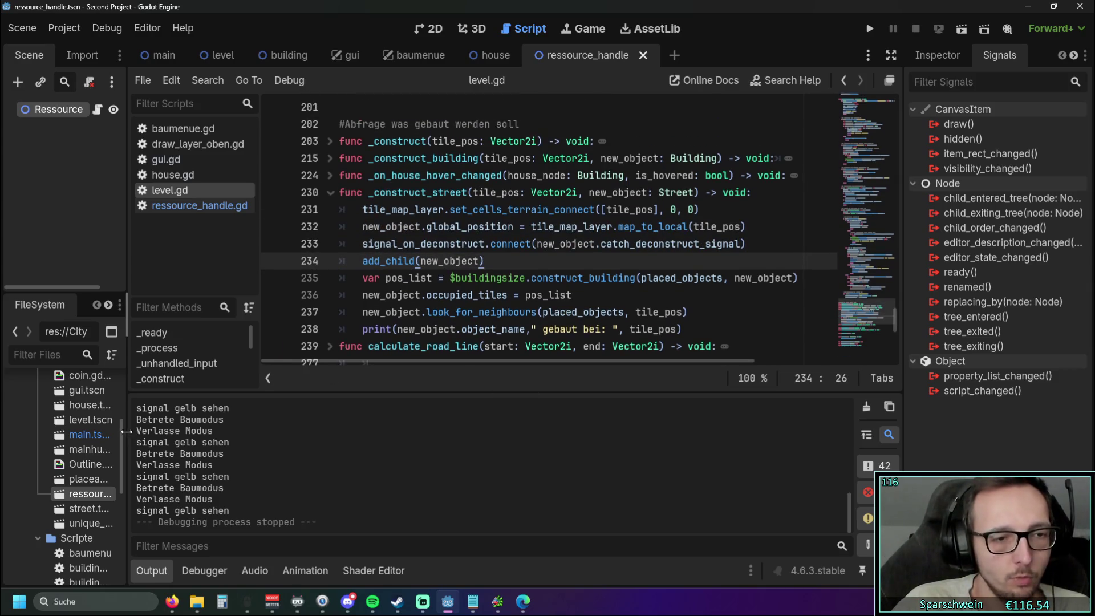
Step: Widen the FileSystem dock and open the street.tscn scene
{"action": "left_click_drag", "start_coordinate": [127, 313], "coordinate": [206, 314]}
{"action": "scroll", "coordinate": [142, 464], "scroll_direction": "up", "scroll_amount": 2}
{"action": "scroll", "coordinate": [140, 454], "scroll_direction": "down", "scroll_amount": 2}
{"action": "double_click", "coordinate": [111, 533]}
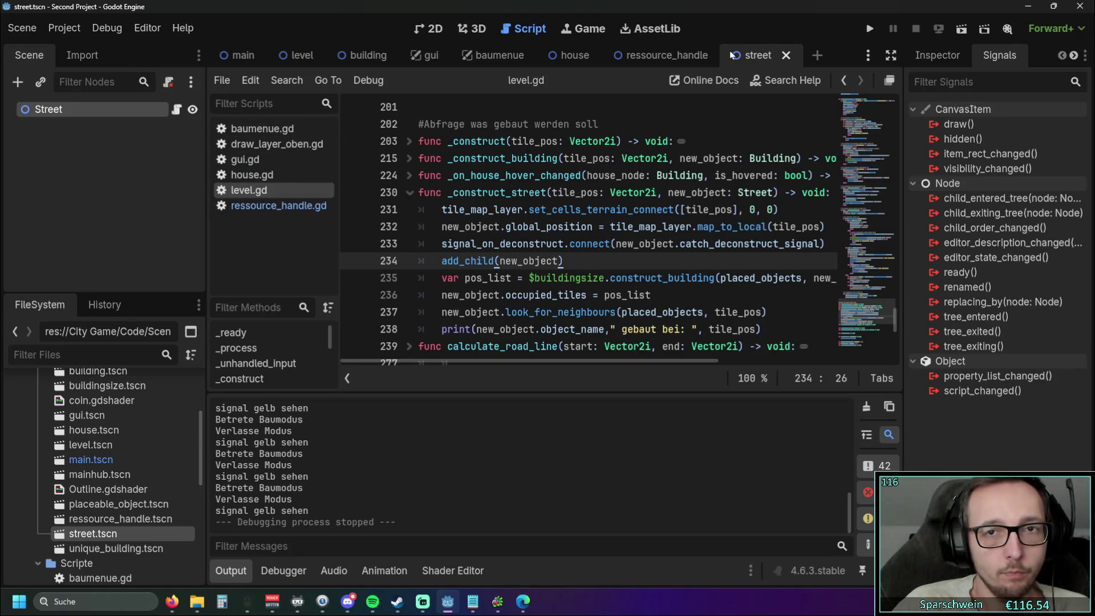
Step: Open street.gd from the Street node and inspect its catch_deconstruct_signal function
{"action": "left_click", "coordinate": [176, 109]}
{"action": "scroll", "coordinate": [396, 225], "scroll_direction": "down", "scroll_amount": 3}
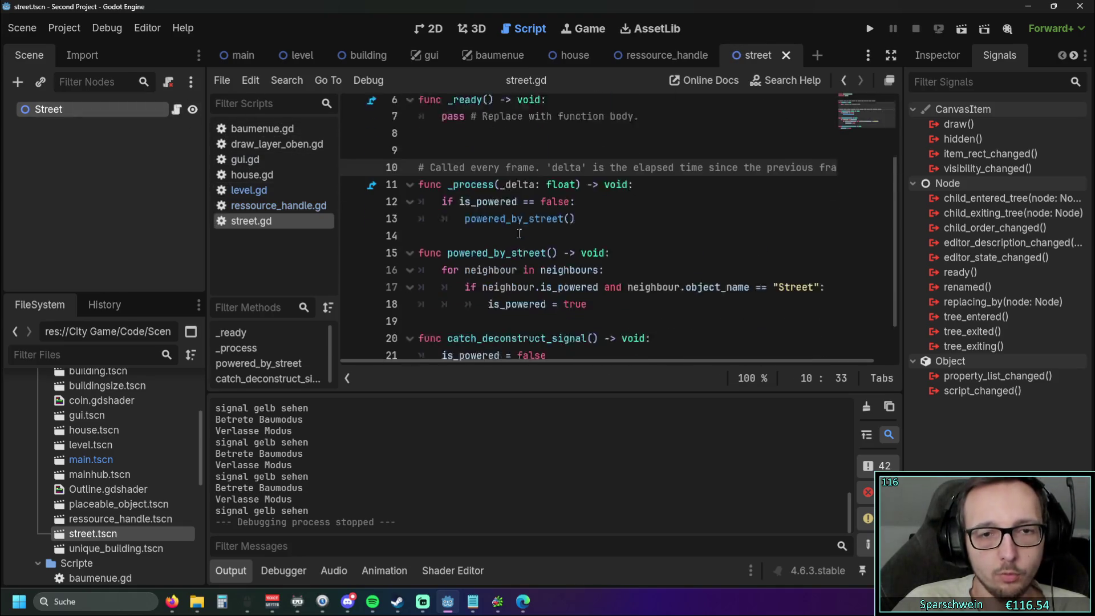
{"action": "scroll", "coordinate": [536, 256], "scroll_direction": "up", "scroll_amount": 3}
{"action": "scroll", "coordinate": [536, 257], "scroll_direction": "down", "scroll_amount": 3}
{"action": "left_click", "coordinate": [556, 313]}
{"action": "left_click", "coordinate": [416, 295], "text": "shift"}
{"action": "left_click", "coordinate": [614, 317]}
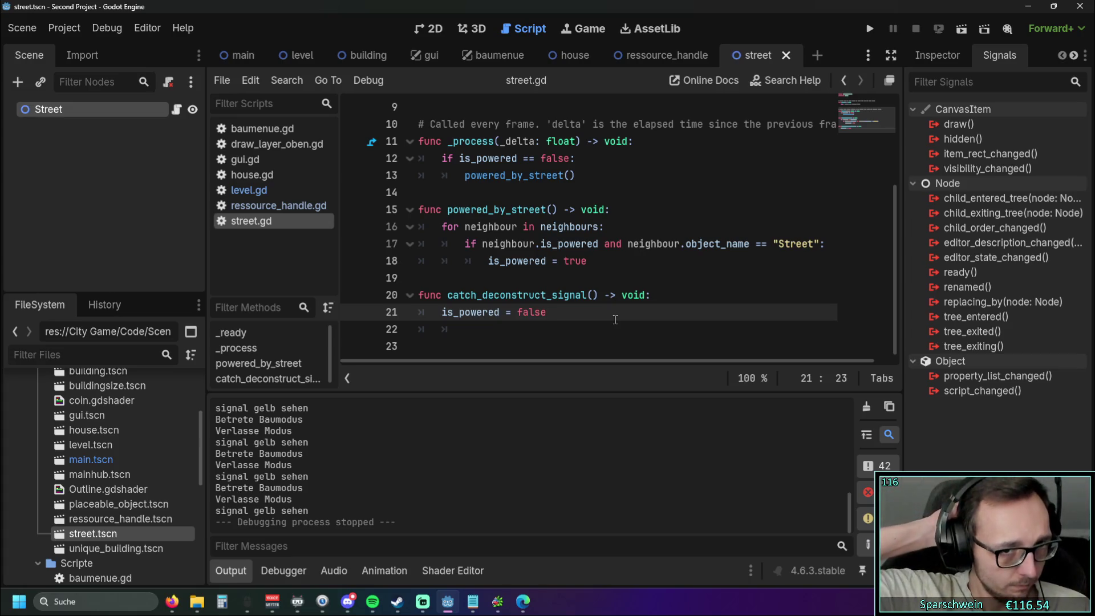
{"action": "scroll", "coordinate": [570, 278], "scroll_direction": "up", "scroll_amount": 2}
{"action": "scroll", "coordinate": [570, 277], "scroll_direction": "up", "scroll_amount": 1}
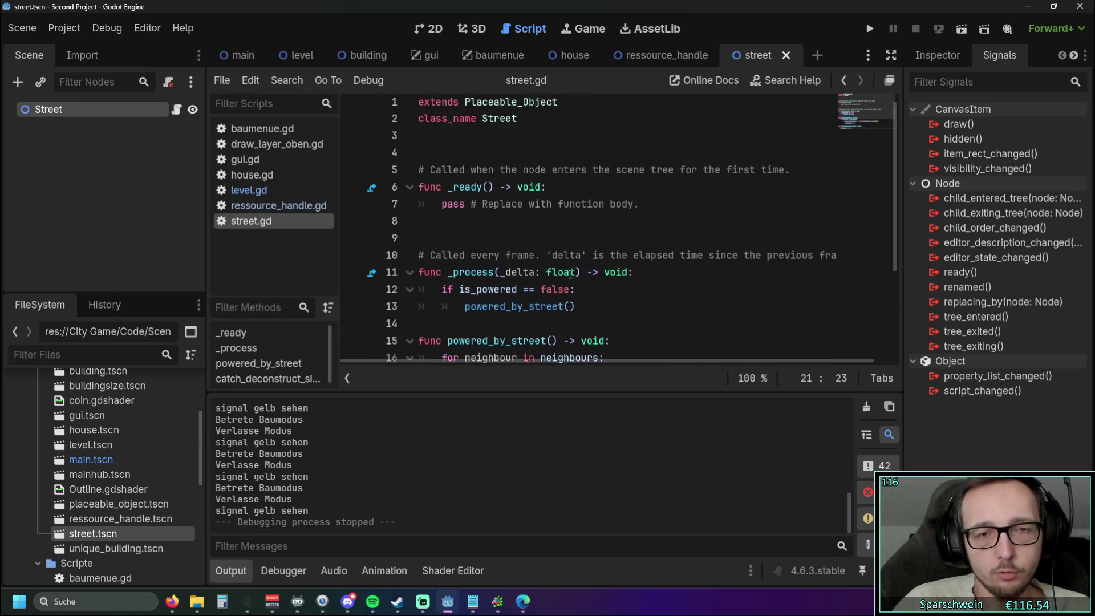
{"action": "scroll", "coordinate": [565, 279], "scroll_direction": "down", "scroll_amount": 3}
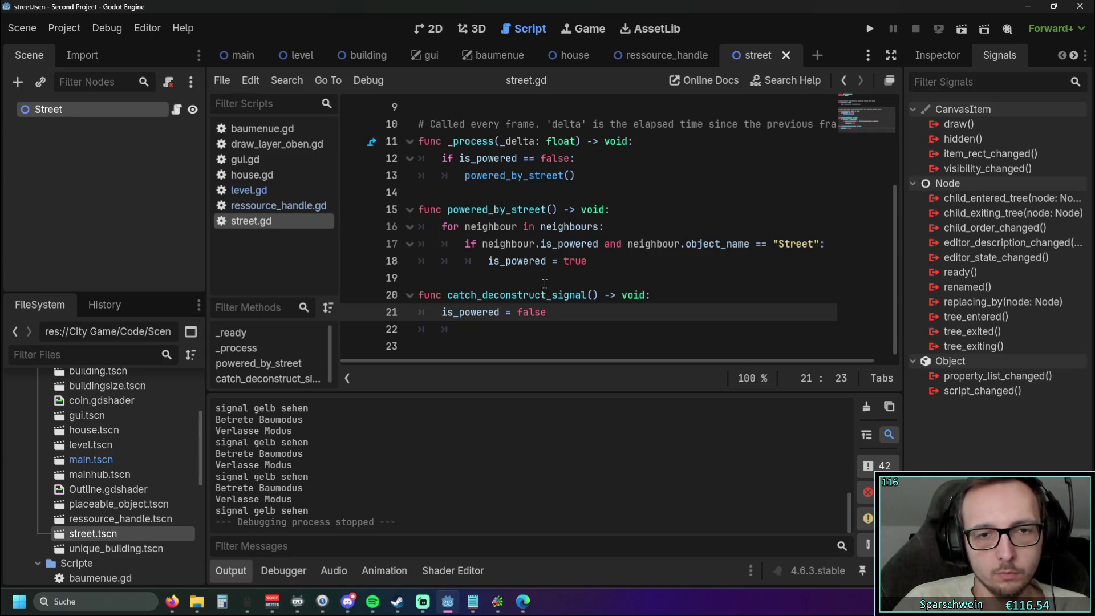
Step: Back in level.gd, highlight line 233's signal_on_deconstruct.connect call in _construct_street
{"action": "left_click", "coordinate": [264, 189]}
{"action": "scroll", "coordinate": [572, 240], "scroll_direction": "down", "scroll_amount": 1}
{"action": "scroll", "coordinate": [572, 240], "scroll_direction": "up", "scroll_amount": 1}
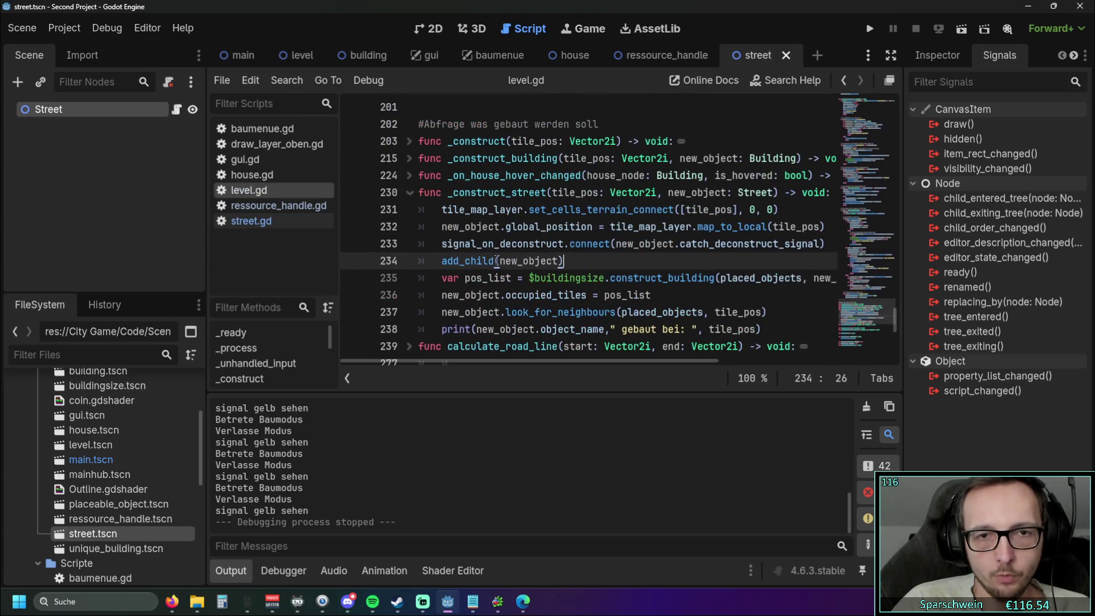
{"action": "left_click_drag", "start_coordinate": [468, 363], "coordinate": [515, 361]}
{"action": "left_click", "coordinate": [761, 243]}
{"action": "triple_click", "coordinate": [615, 250]}
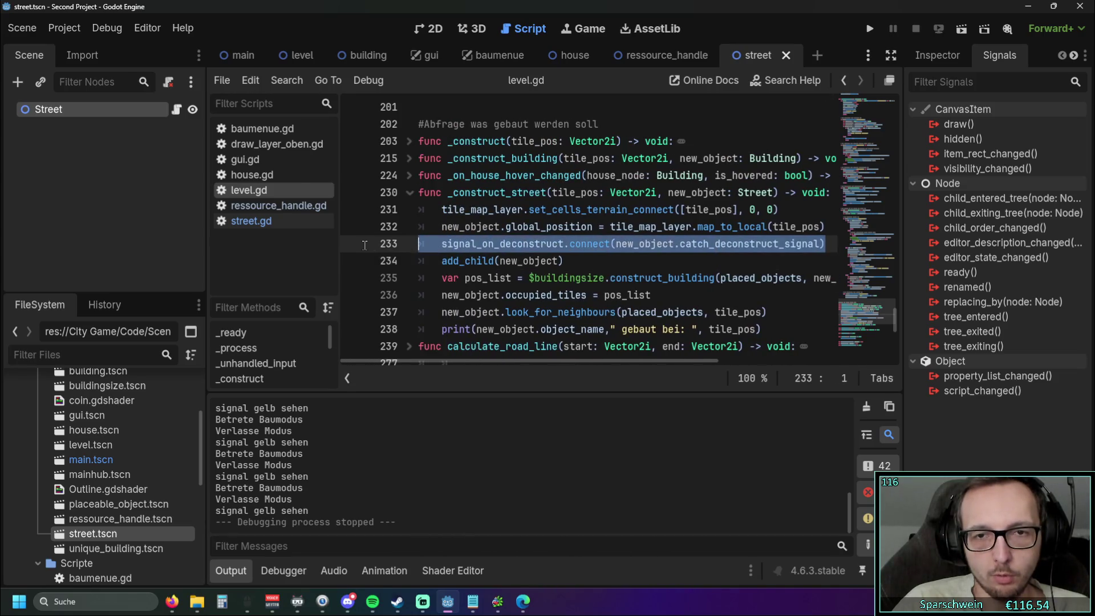
{"action": "left_click", "coordinate": [756, 260]}
{"action": "left_click_drag", "start_coordinate": [825, 244], "coordinate": [434, 244]}
{"action": "left_click", "coordinate": [588, 262]}
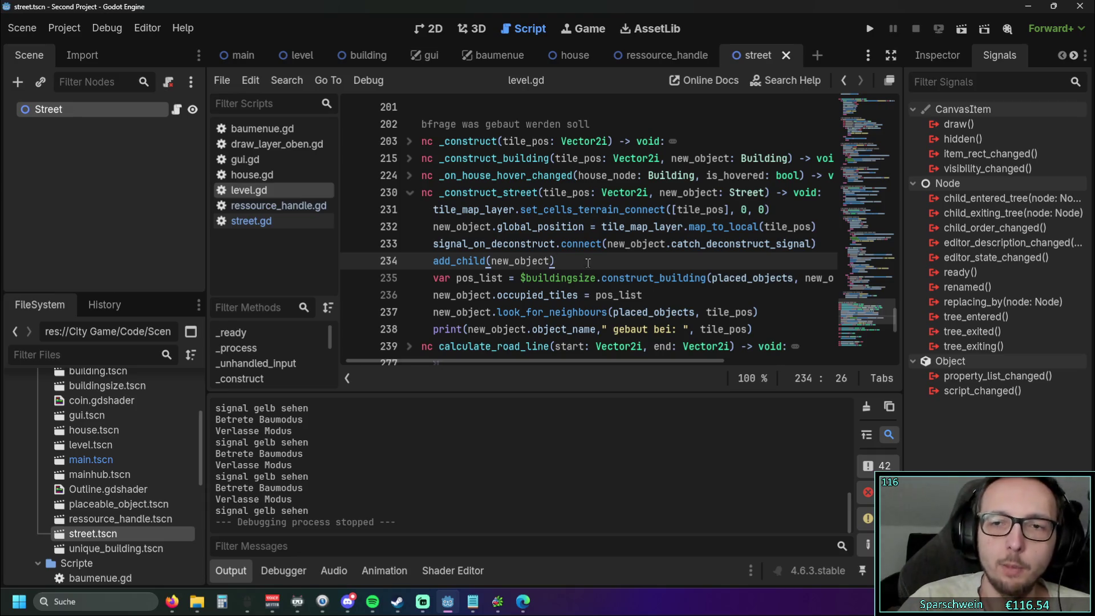
Step: Unfold _deconstruct in level.gd and inspect the signal_on_deconstruct emit call on line 287
{"action": "scroll", "coordinate": [576, 257], "scroll_direction": "up", "scroll_amount": 15}
{"action": "scroll", "coordinate": [568, 250], "scroll_direction": "down", "scroll_amount": 15}
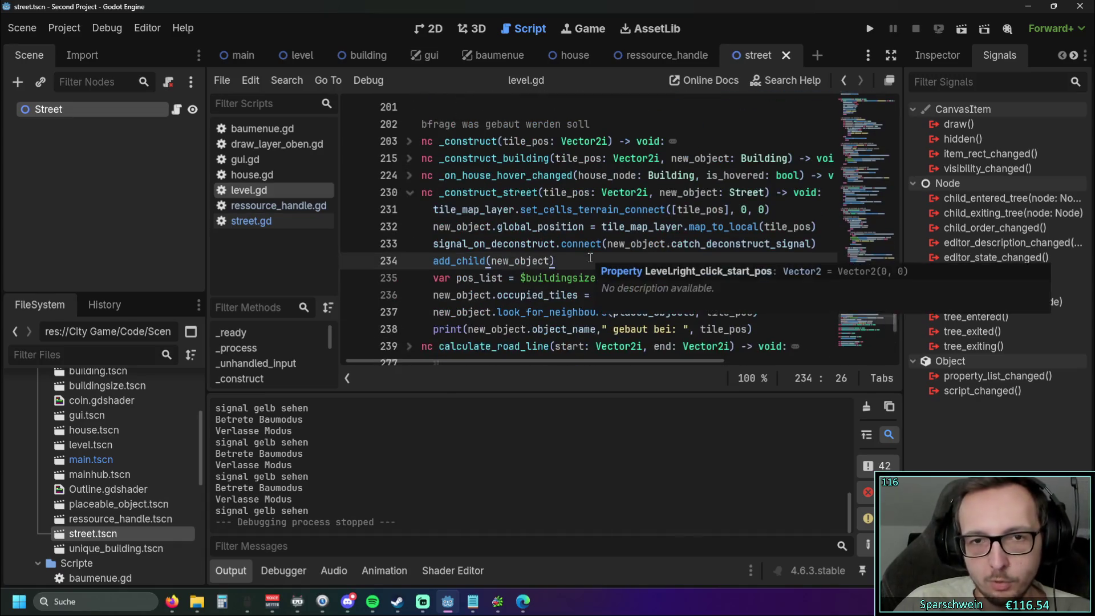
{"action": "scroll", "coordinate": [586, 258], "scroll_direction": "down", "scroll_amount": 3}
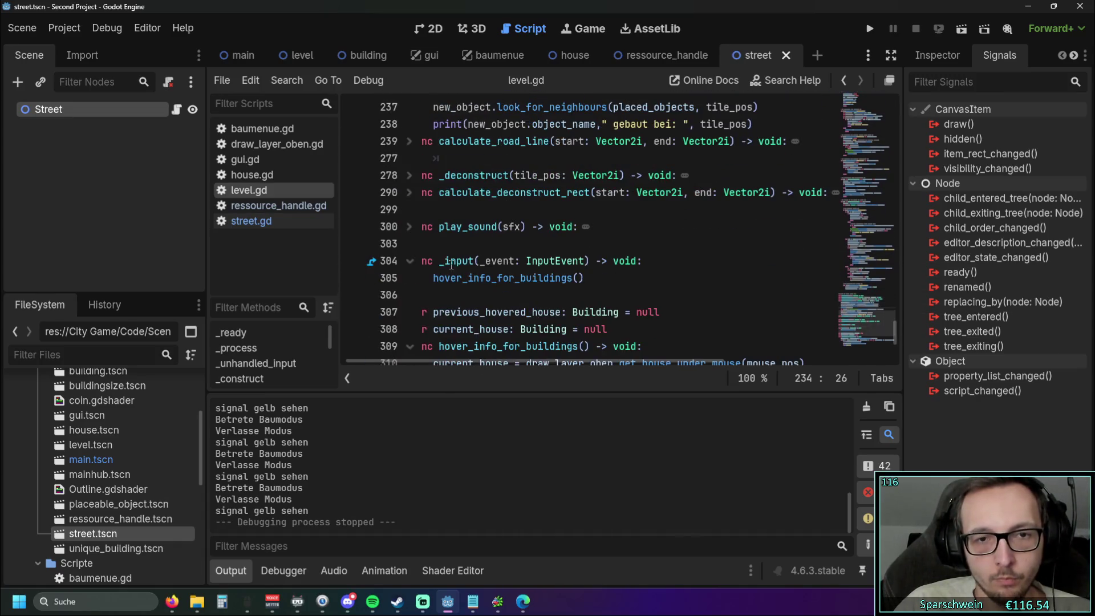
{"action": "left_click", "coordinate": [409, 175]}
{"action": "scroll", "coordinate": [488, 361], "scroll_direction": "left", "scroll_amount": 1}
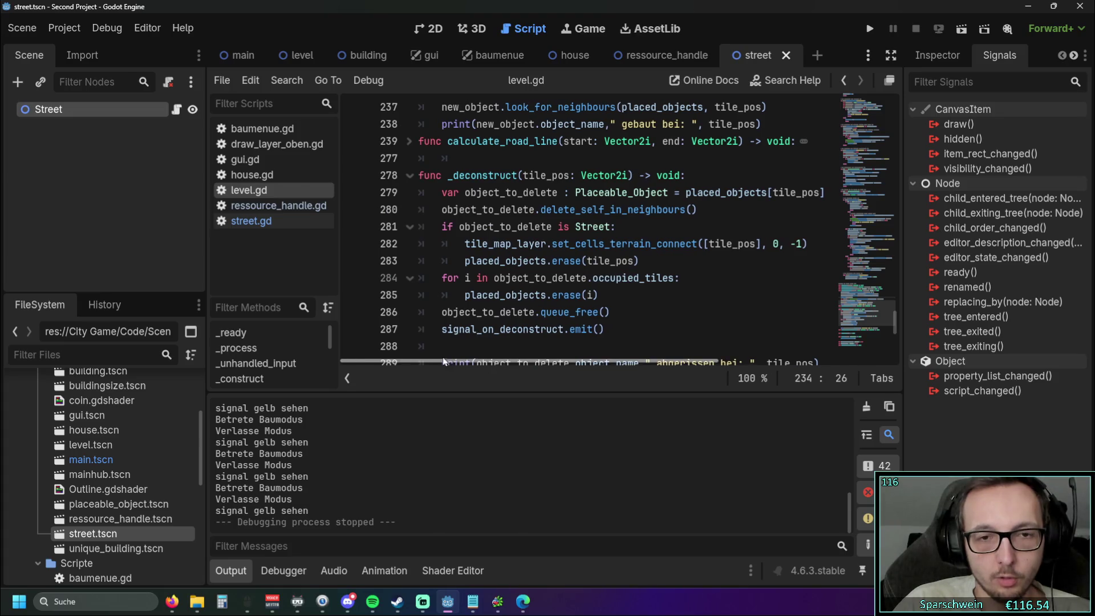
{"action": "mouse_move", "coordinate": [443, 329]}
{"action": "left_mouse_down"}
{"action": "mouse_move", "coordinate": [610, 331]}
{"action": "mouse_move", "coordinate": [450, 331]}
{"action": "left_mouse_up"}
{"action": "key", "text": "ctrl+z"}
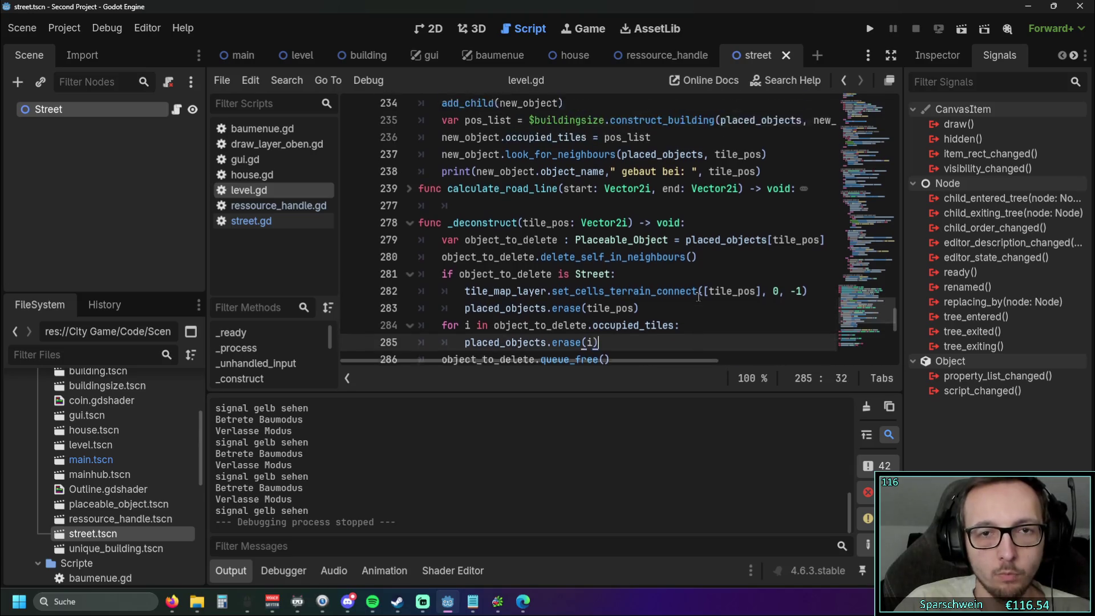
{"action": "scroll", "coordinate": [502, 336], "scroll_direction": "up", "scroll_amount": 3}
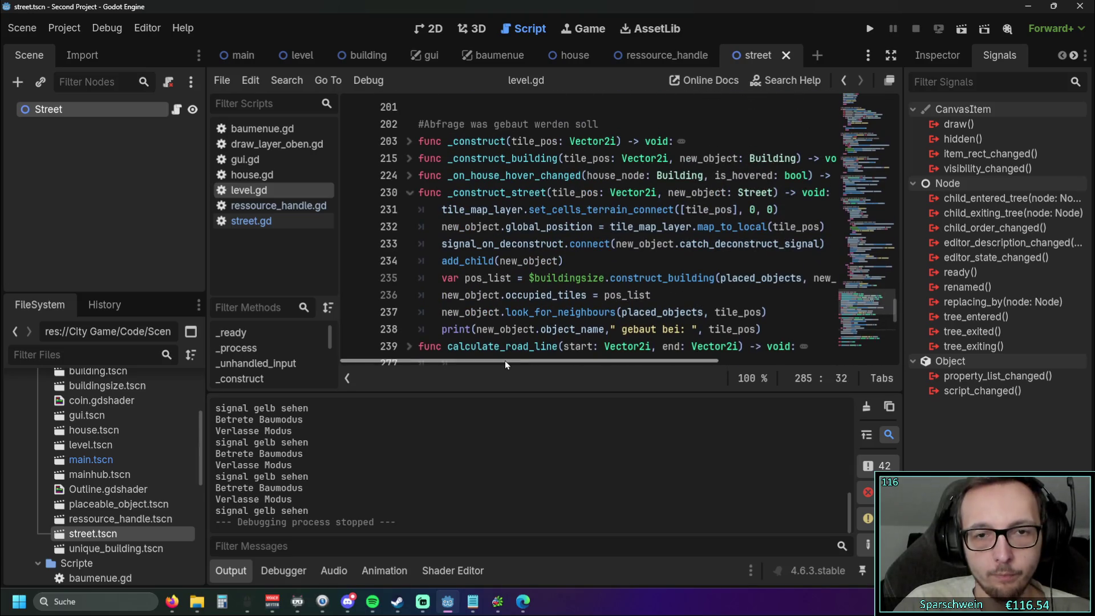
{"action": "scroll", "coordinate": [506, 361], "scroll_direction": "right", "scroll_amount": 2}
{"action": "scroll", "coordinate": [504, 362], "scroll_direction": "left", "scroll_amount": 2}
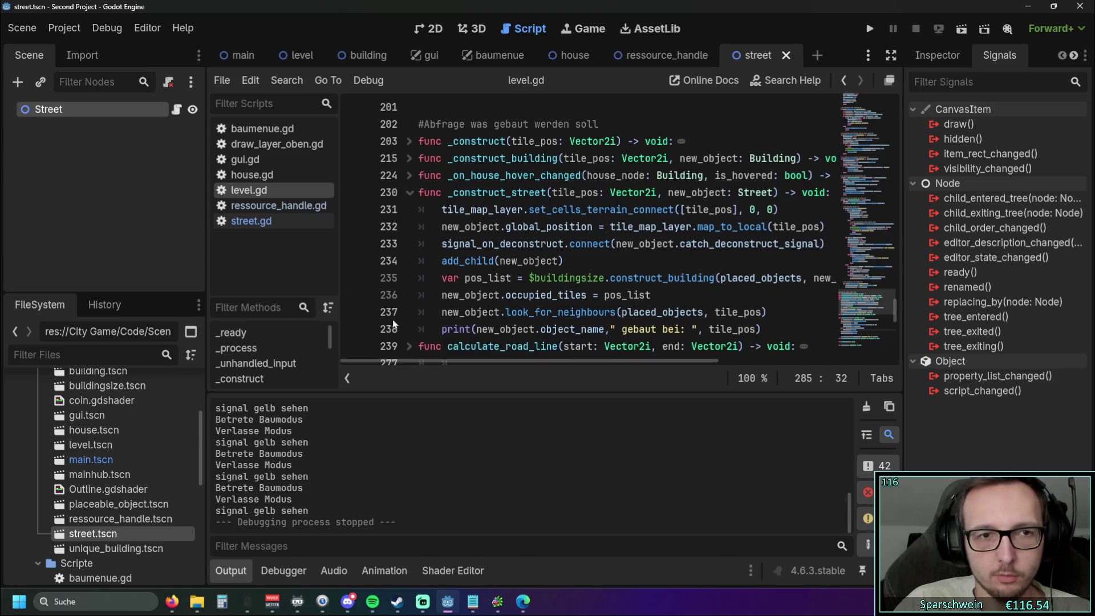
Step: Select and copy the signal_gelb connect line on line 18 of ressource_handle.gd
{"action": "left_click", "coordinate": [251, 220]}
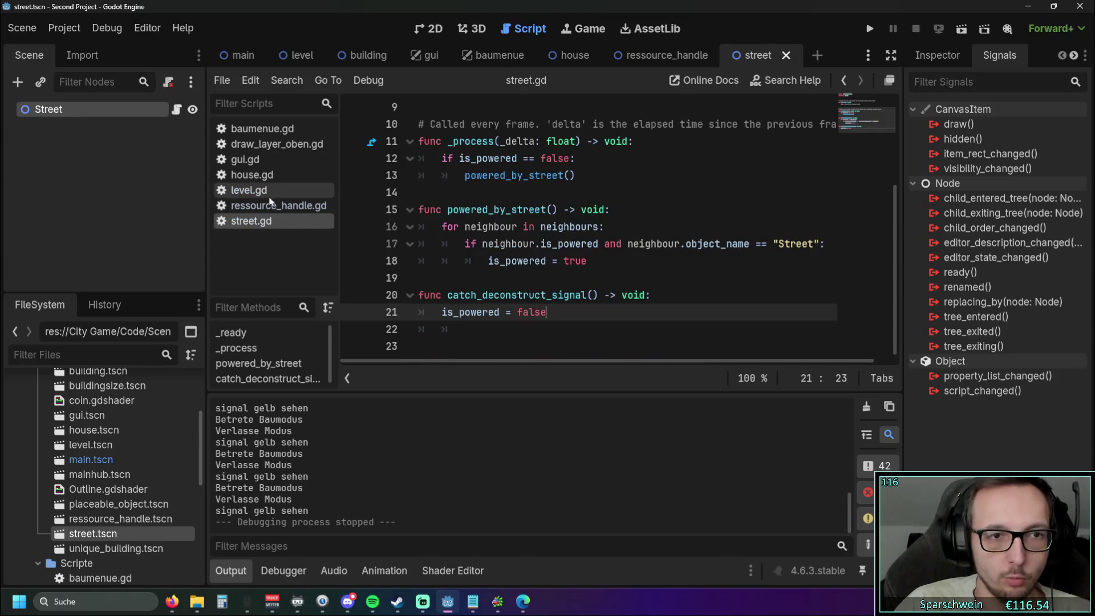
{"action": "left_click", "coordinate": [273, 205]}
{"action": "left_click", "coordinate": [566, 210]}
{"action": "scroll", "coordinate": [566, 210], "scroll_direction": "up", "scroll_amount": 1}
{"action": "scroll", "coordinate": [567, 210], "scroll_direction": "down", "scroll_amount": 1}
{"action": "left_click_drag", "start_coordinate": [659, 175], "coordinate": [436, 177]}
{"action": "key", "text": "ctrl+c"}
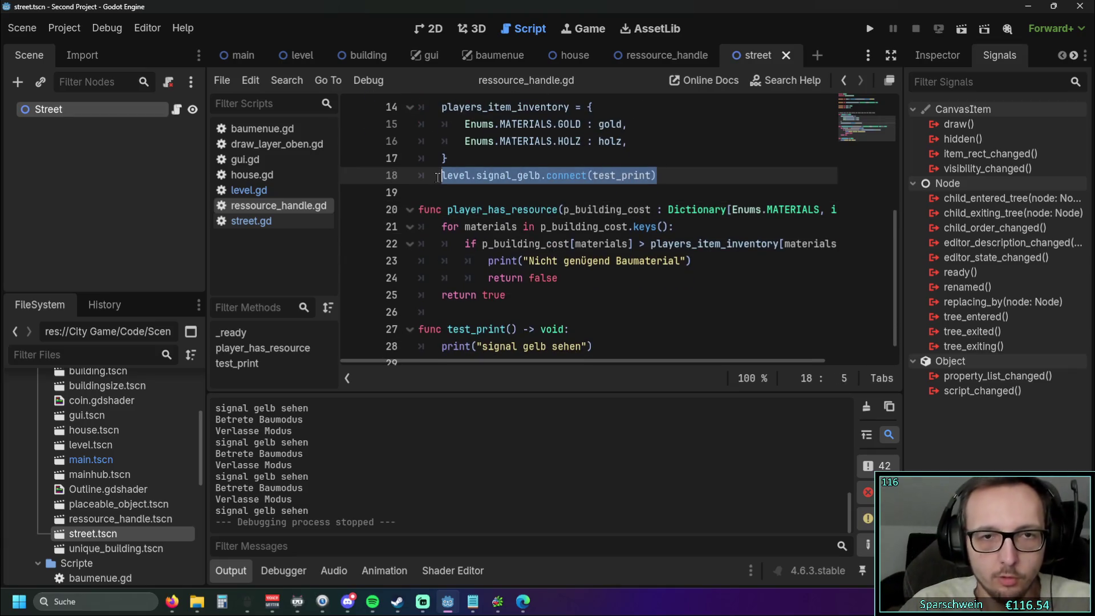
Step: In street.gd, place the caret at the end of the _ready line
{"action": "left_click", "coordinate": [285, 220]}
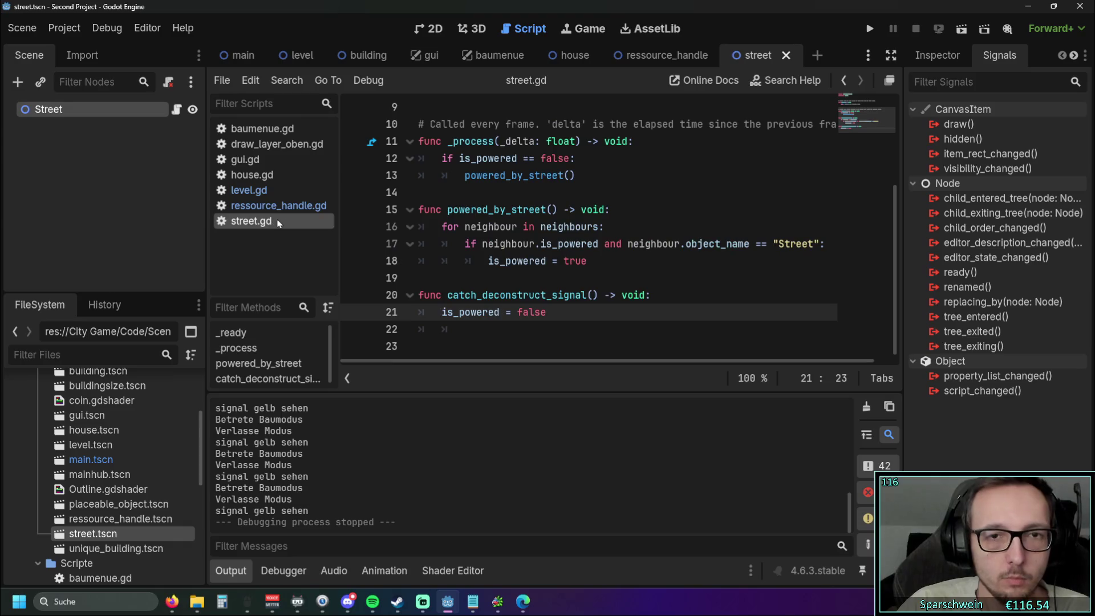
{"action": "scroll", "coordinate": [562, 228], "scroll_direction": "up", "scroll_amount": 3}
{"action": "scroll", "coordinate": [562, 228], "scroll_direction": "down", "scroll_amount": 3}
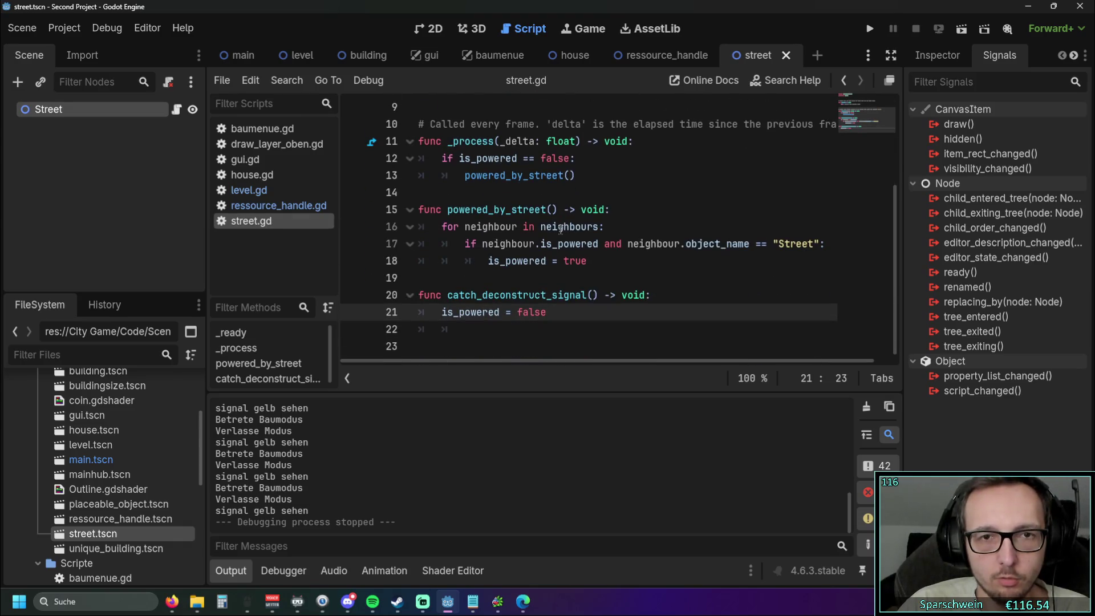
{"action": "scroll", "coordinate": [562, 216], "scroll_direction": "up", "scroll_amount": 3}
{"action": "scroll", "coordinate": [559, 171], "scroll_direction": "down", "scroll_amount": 3}
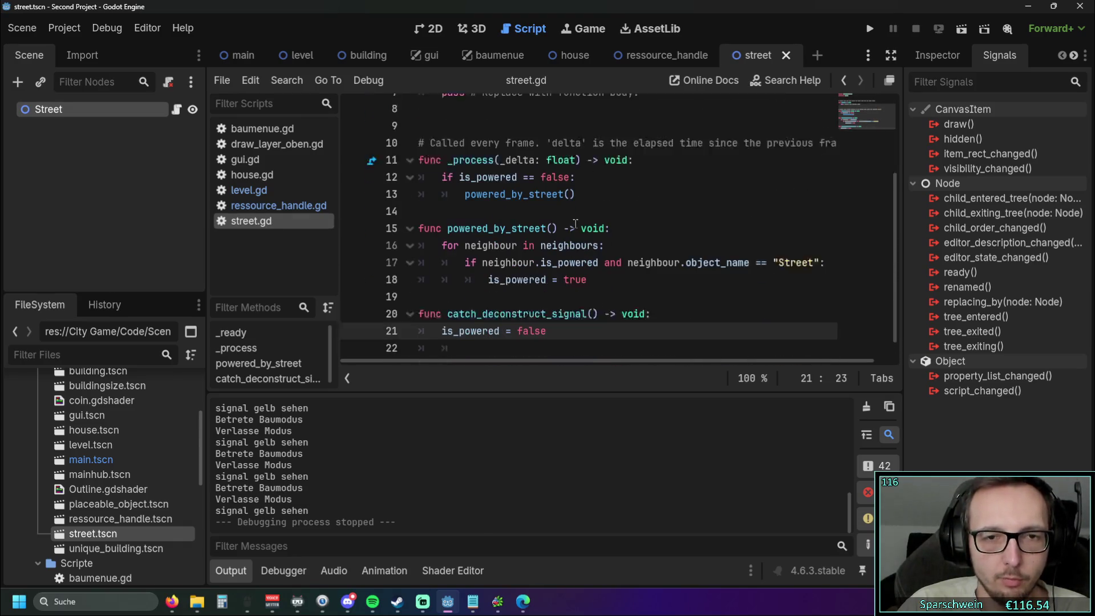
{"action": "scroll", "coordinate": [559, 171], "scroll_direction": "up", "scroll_amount": 3}
{"action": "left_click", "coordinate": [560, 165]}
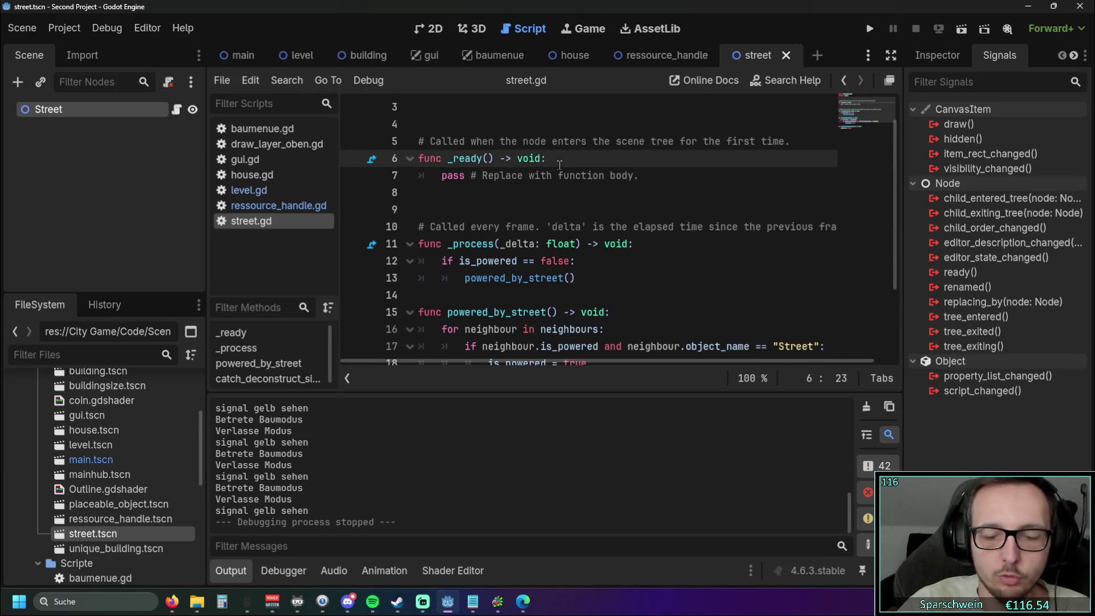
Step: Paste the signal_gelb connect line into street.gd's _ready, comparing it with ressource_handle.gd
{"action": "key", "text": "Return"}
{"action": "key", "text": "ctrl+v"}
{"action": "left_click", "coordinate": [566, 204]}
{"action": "scroll", "coordinate": [567, 203], "scroll_direction": "down", "scroll_amount": 1}
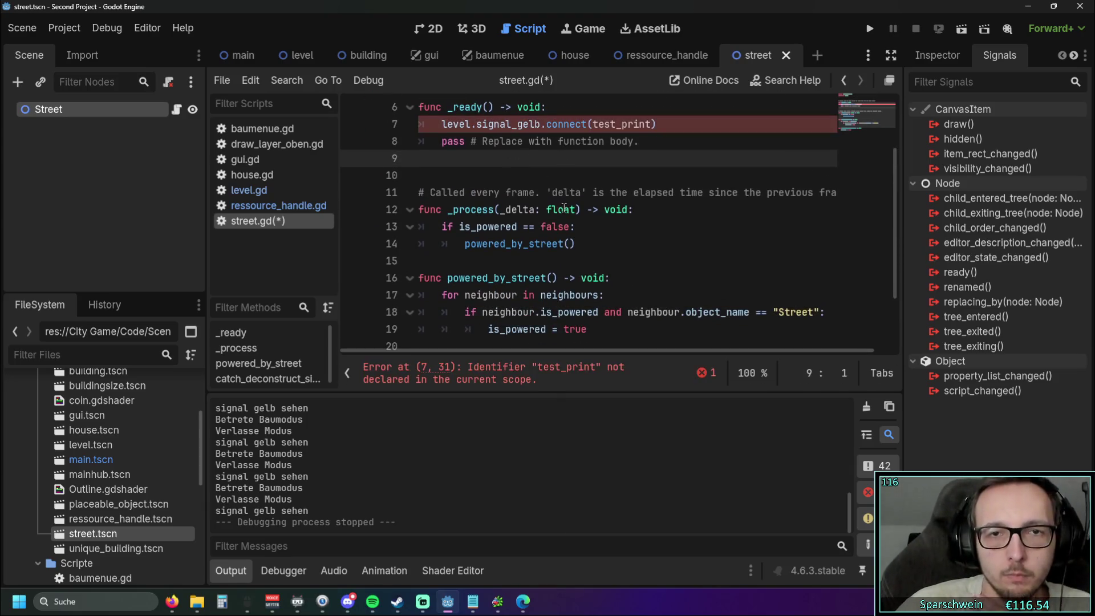
{"action": "scroll", "coordinate": [566, 203], "scroll_direction": "up", "scroll_amount": 1}
{"action": "left_click", "coordinate": [272, 209]}
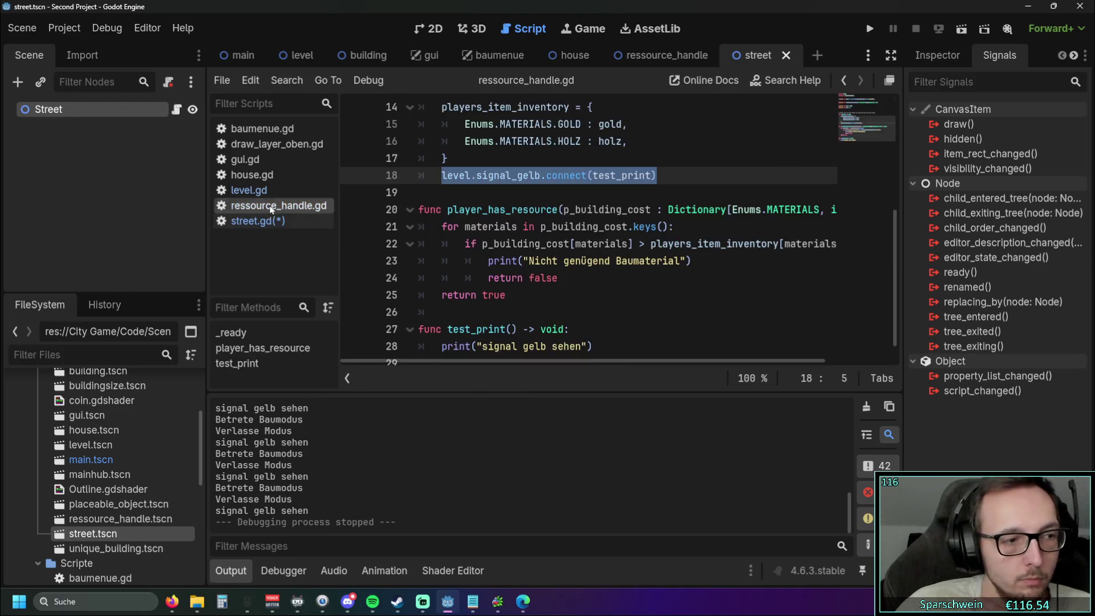
{"action": "left_click", "coordinate": [565, 295]}
{"action": "left_click", "coordinate": [258, 220]}
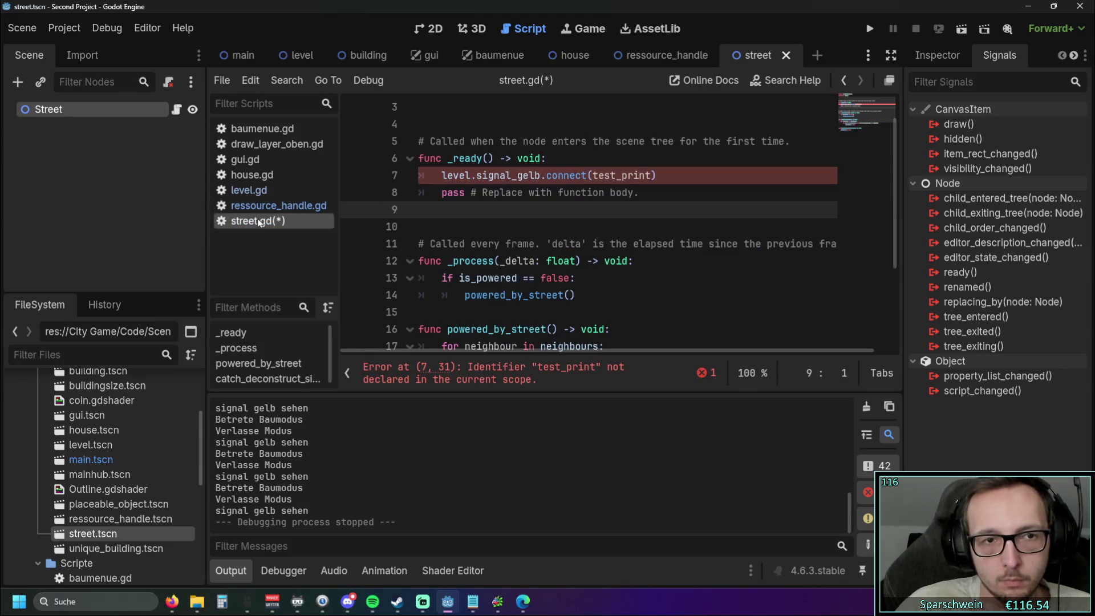
Step: Copy signal_on_deconstruct from level.gd line 233 and paste it over signal_gelb on line 7
{"action": "left_click", "coordinate": [249, 190]}
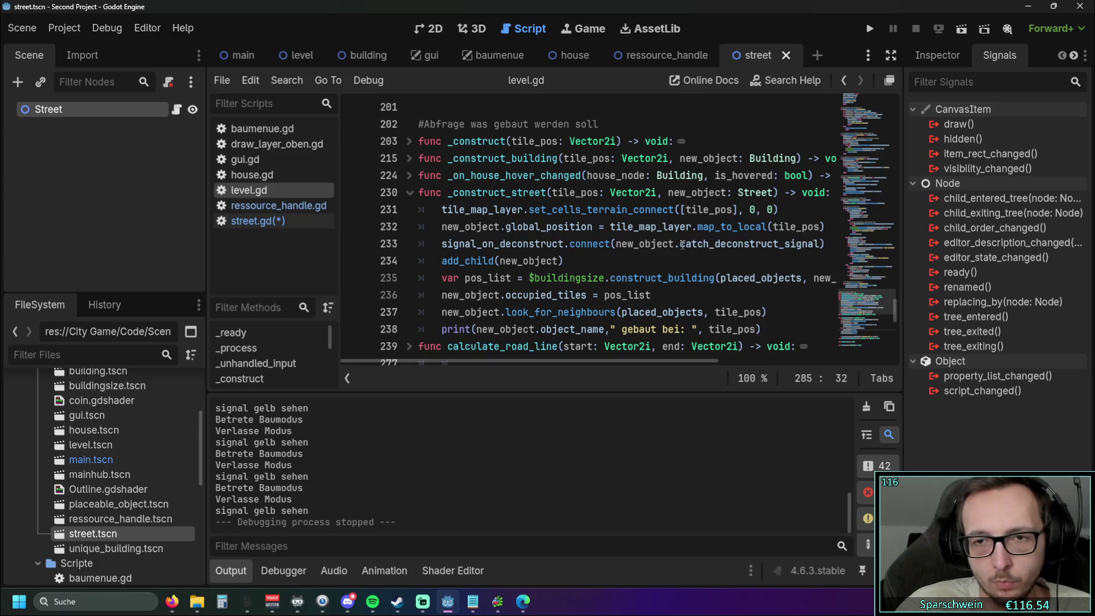
{"action": "left_click", "coordinate": [563, 260]}
{"action": "left_click_drag", "start_coordinate": [442, 248], "coordinate": [564, 244]}
{"action": "key", "text": "ctrl+c"}
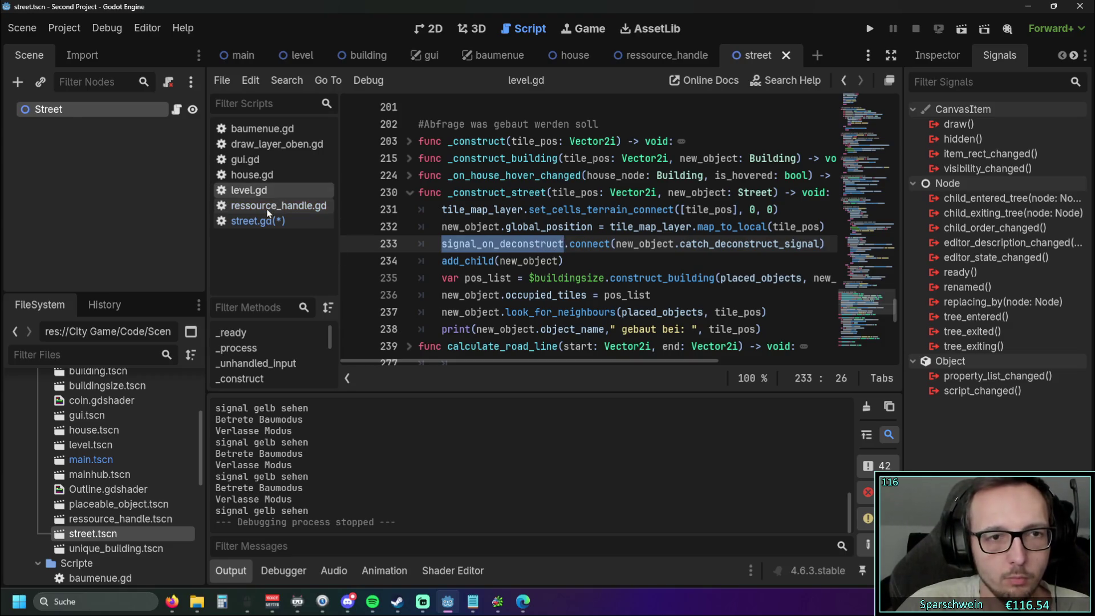
{"action": "left_click", "coordinate": [267, 221]}
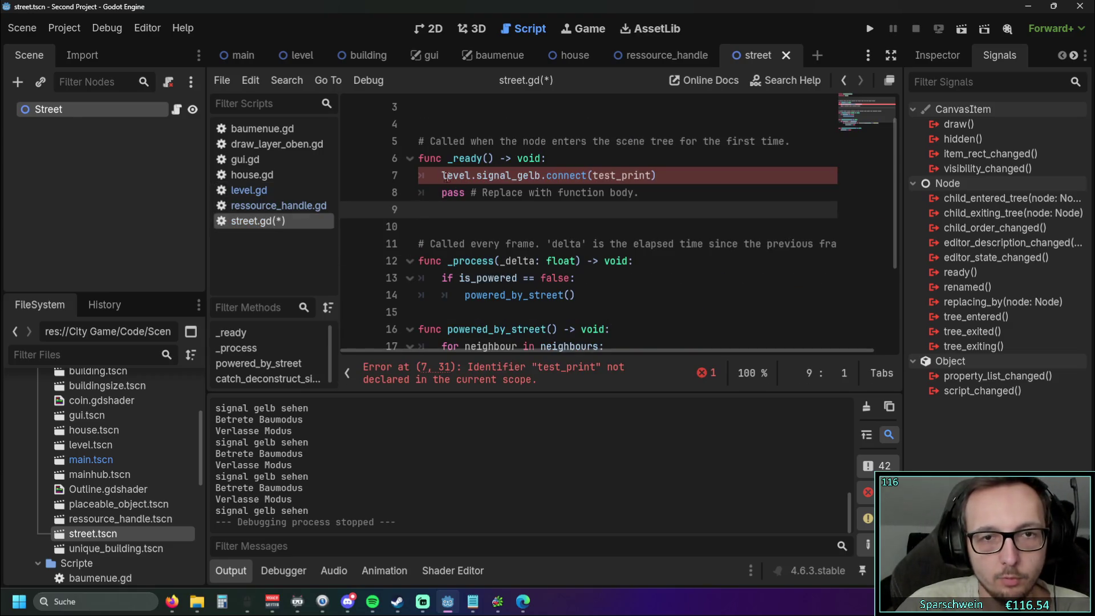
{"action": "double_click", "coordinate": [476, 177]}
{"action": "key", "text": "ctrl+v"}
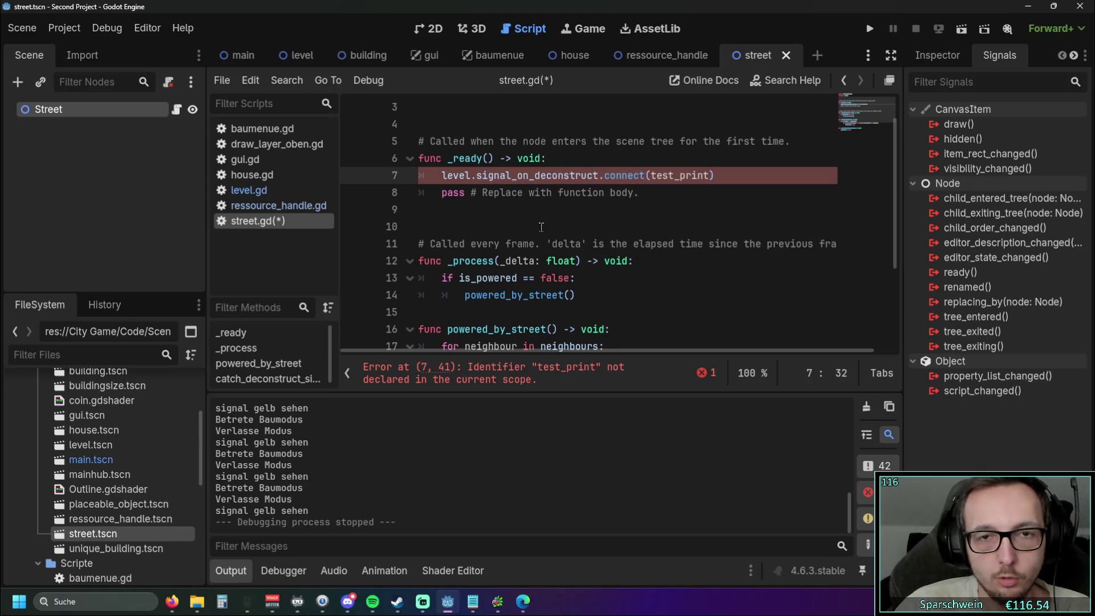
{"action": "left_click", "coordinate": [537, 224]}
Step: Replace test_print with catch_deconstruct_signal and fix the closing parenthesis
{"action": "scroll", "coordinate": [539, 222], "scroll_direction": "down", "scroll_amount": 3}
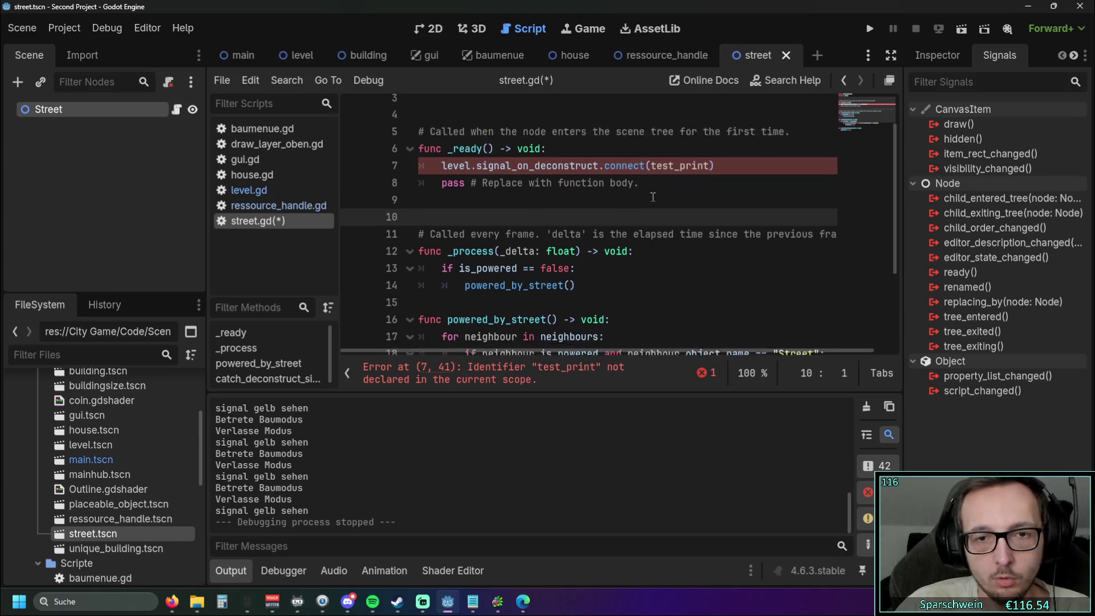
{"action": "left_click", "coordinate": [448, 282]}
{"action": "double_click", "coordinate": [479, 282]}
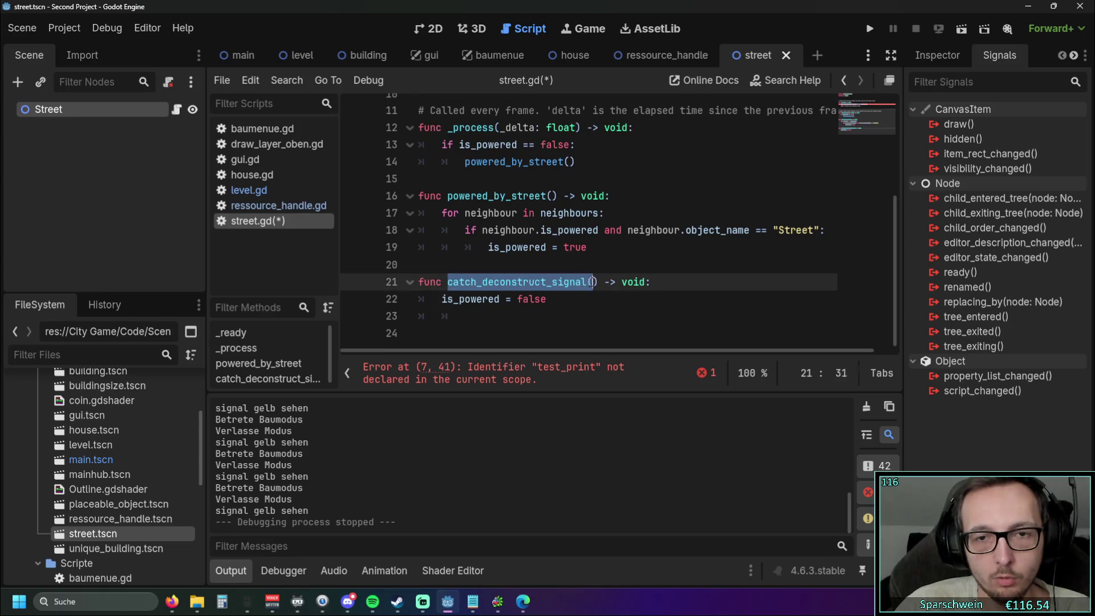
{"action": "scroll", "coordinate": [687, 250], "scroll_direction": "up", "scroll_amount": 3}
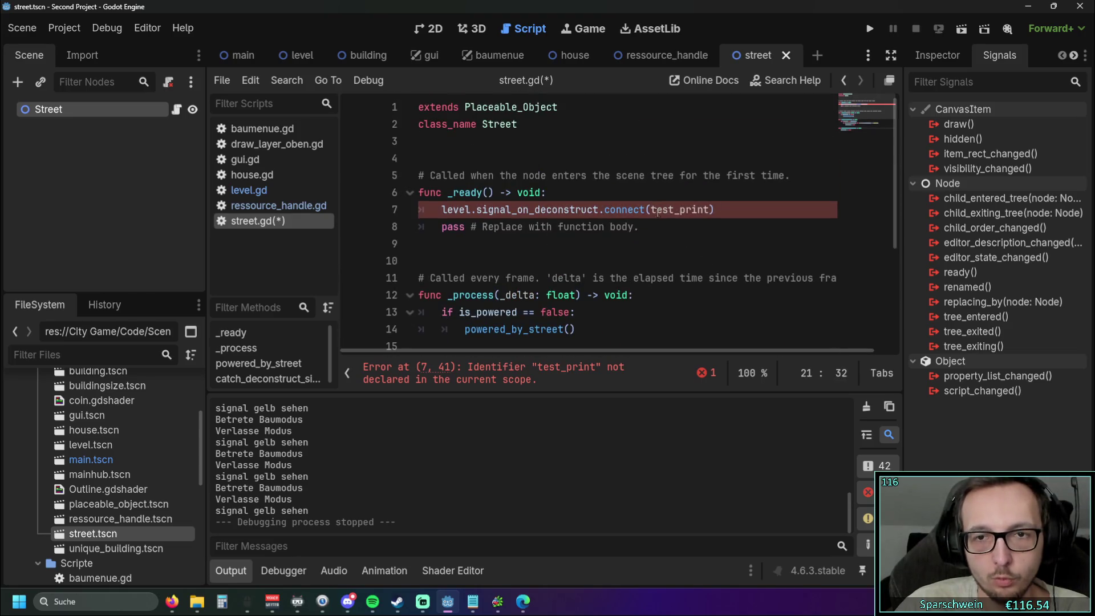
{"action": "double_click", "coordinate": [658, 210]}
{"action": "type", "text": "catch_deconstruct_signal()"}
{"action": "key", "text": "BackSpace"}
{"action": "key", "text": "BackSpace"}
{"action": "type", "text": ")"}
{"action": "left_click", "coordinate": [647, 243]}
{"action": "scroll", "coordinate": [647, 239], "scroll_direction": "down", "scroll_amount": 1}
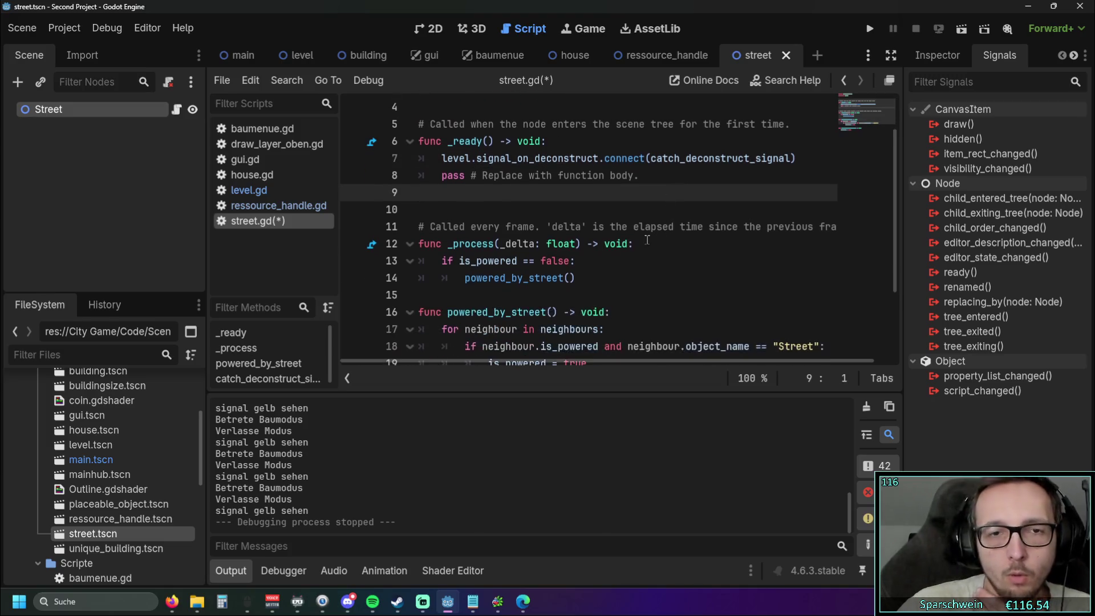
{"action": "scroll", "coordinate": [648, 239], "scroll_direction": "down", "scroll_amount": 2}
{"action": "left_click", "coordinate": [286, 207]}
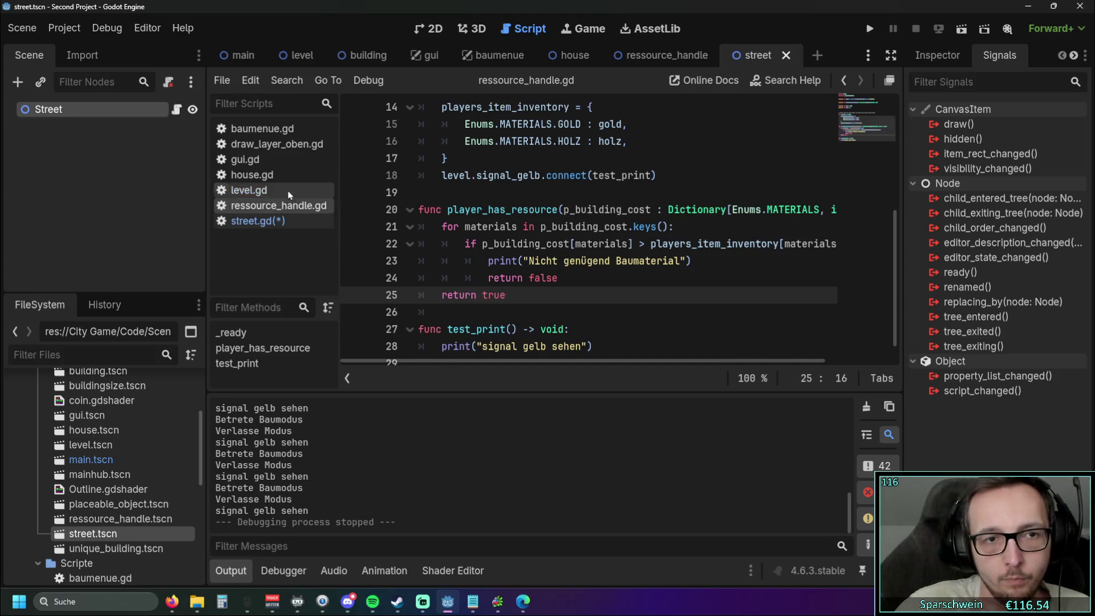
Step: Comment out level.gd's line 233 signal_on_deconstruct connection with Ctrl+K and run the game
{"action": "left_click", "coordinate": [290, 194]}
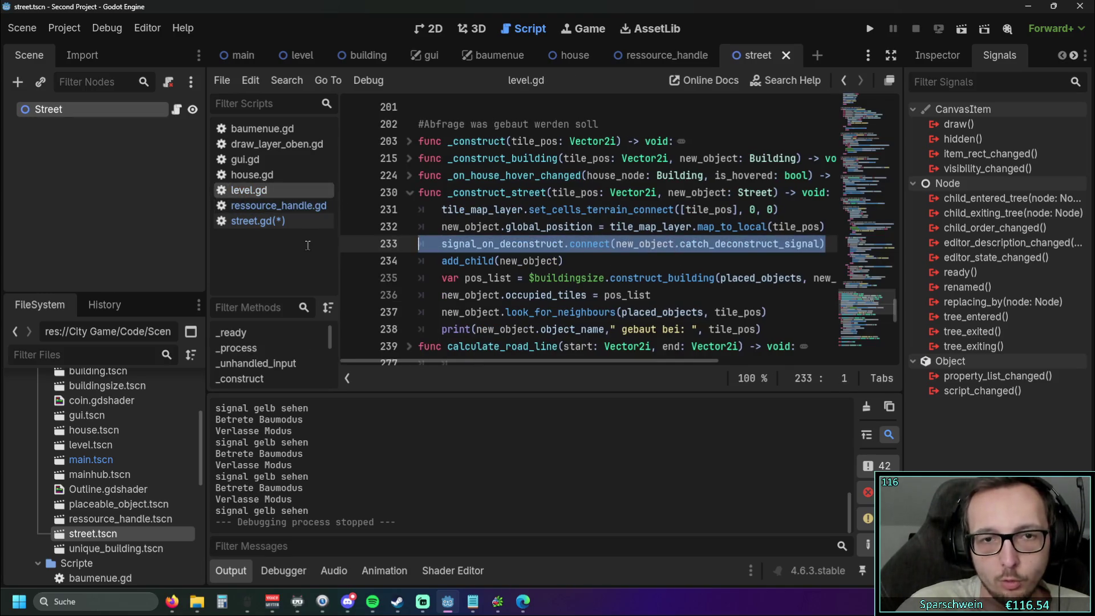
{"action": "left_click", "coordinate": [440, 244]}
{"action": "key", "text": "ctrl+k"}
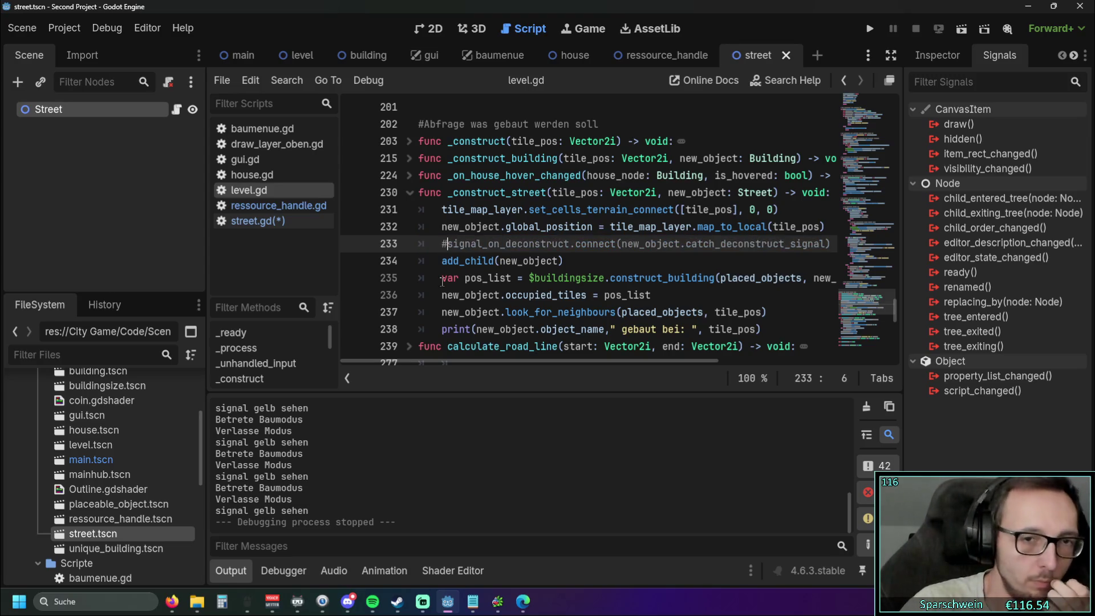
{"action": "left_click", "coordinate": [604, 278]}
{"action": "left_click", "coordinate": [872, 26]}
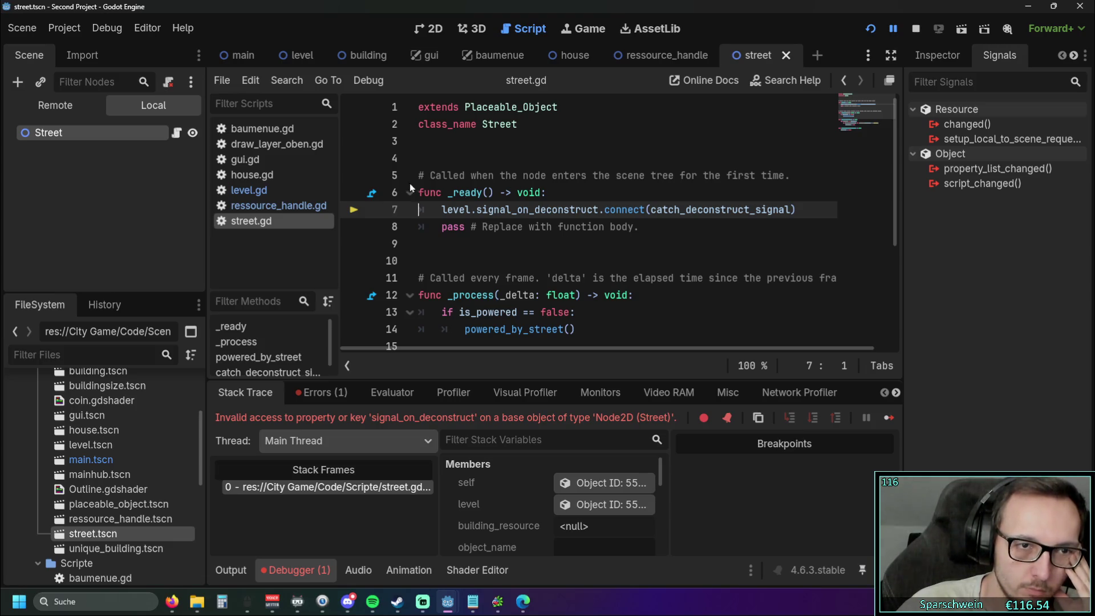
Step: Open the placeable_object scene and inspect line 4 of placeable_object.gd, which declares the level variable
{"action": "scroll", "coordinate": [127, 448], "scroll_direction": "up", "scroll_amount": 1}
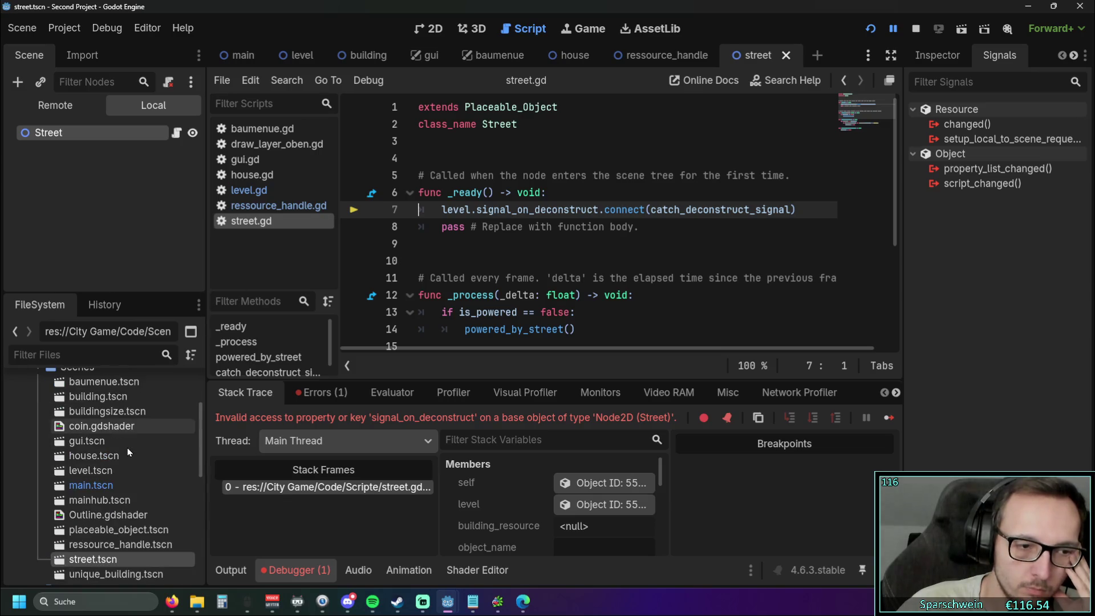
{"action": "double_click", "coordinate": [126, 530]}
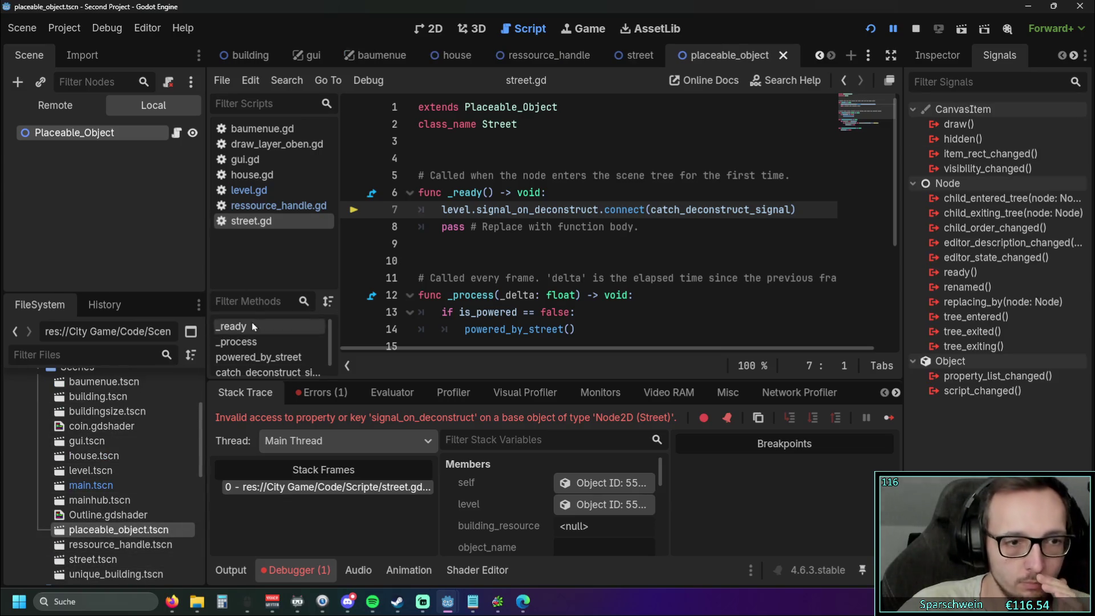
{"action": "left_click", "coordinate": [176, 133]}
{"action": "scroll", "coordinate": [531, 226], "scroll_direction": "up", "scroll_amount": 10}
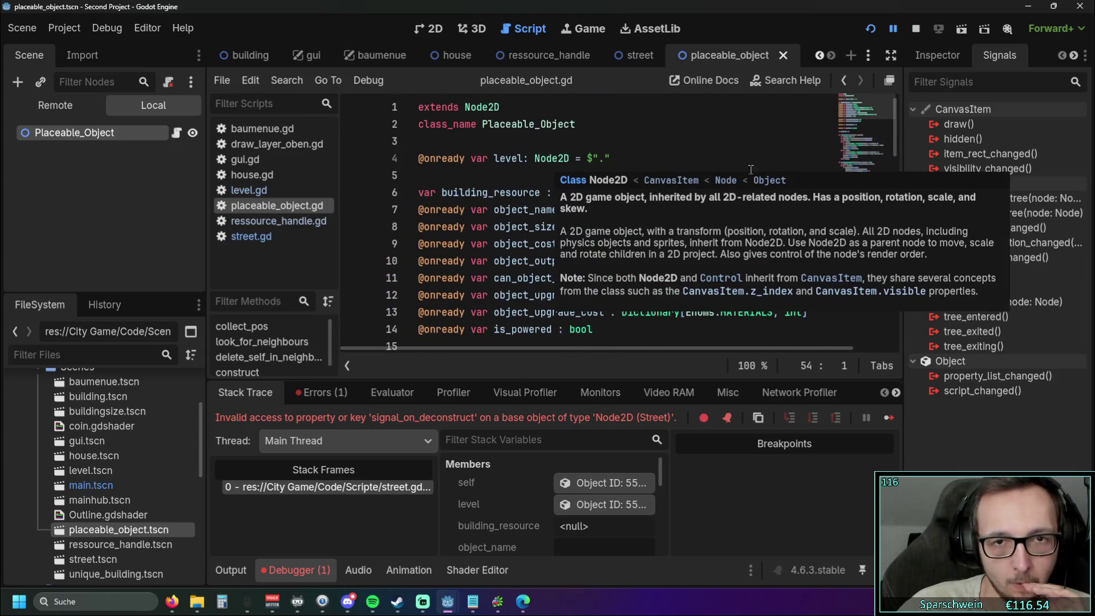
{"action": "triple_click", "coordinate": [536, 160]}
{"action": "left_click", "coordinate": [518, 177]}
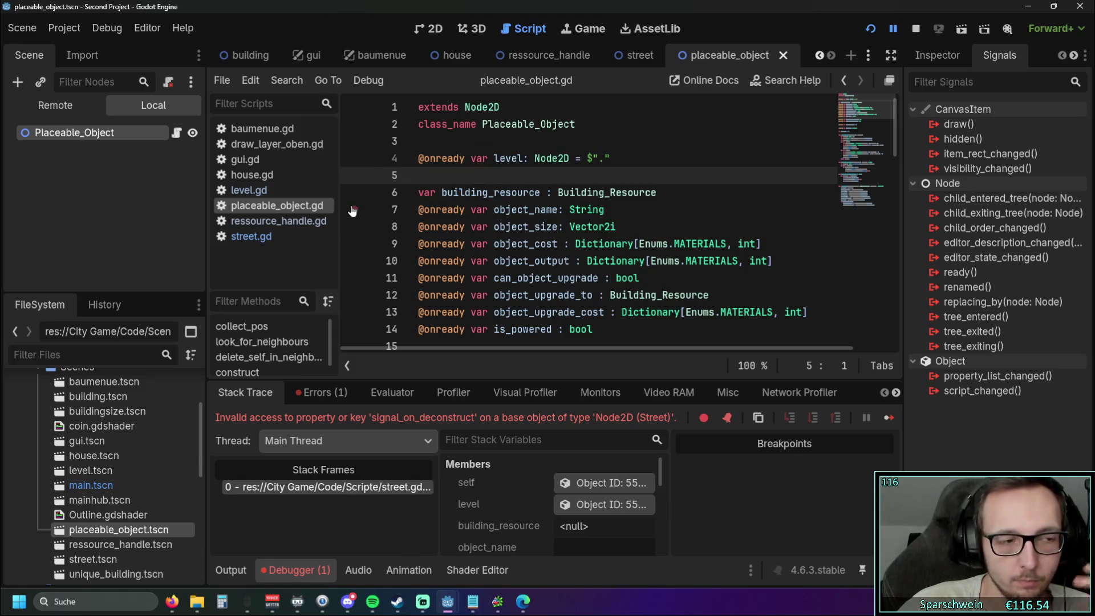
Step: Back in street.gd, review the debugger error and the line 11 connect call, then go to level.gd
{"action": "left_click", "coordinate": [251, 236]}
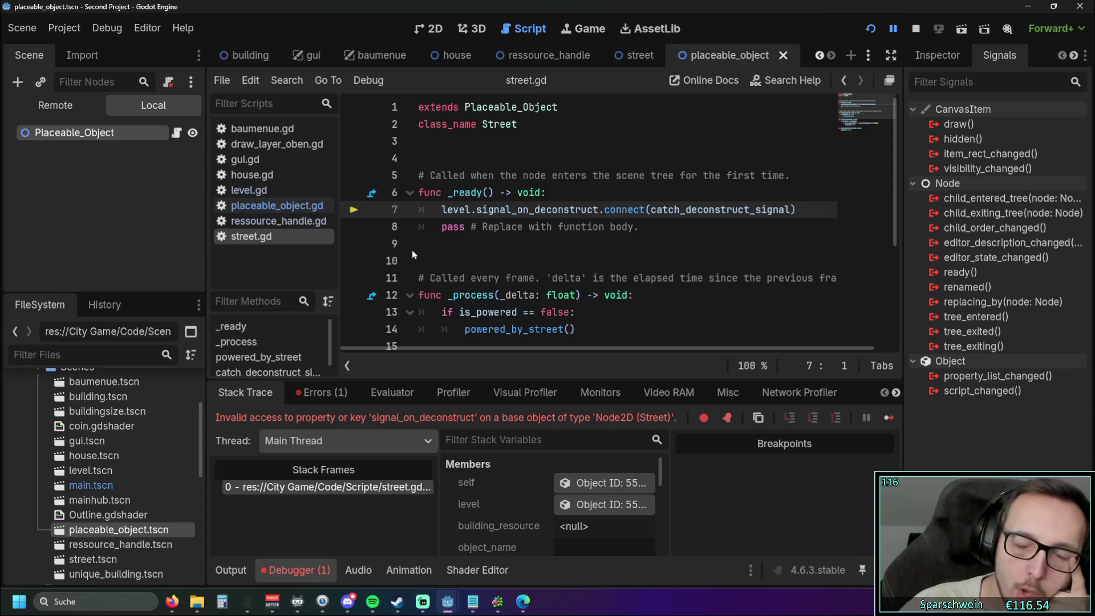
{"action": "left_click_drag", "start_coordinate": [248, 418], "coordinate": [365, 419]}
{"action": "left_click", "coordinate": [485, 295]}
{"action": "left_click", "coordinate": [483, 278]}
{"action": "left_click", "coordinate": [669, 278]}
{"action": "left_click", "coordinate": [659, 295]}
{"action": "left_click", "coordinate": [662, 278]}
{"action": "left_click", "coordinate": [763, 278]}
{"action": "left_click", "coordinate": [797, 278]}
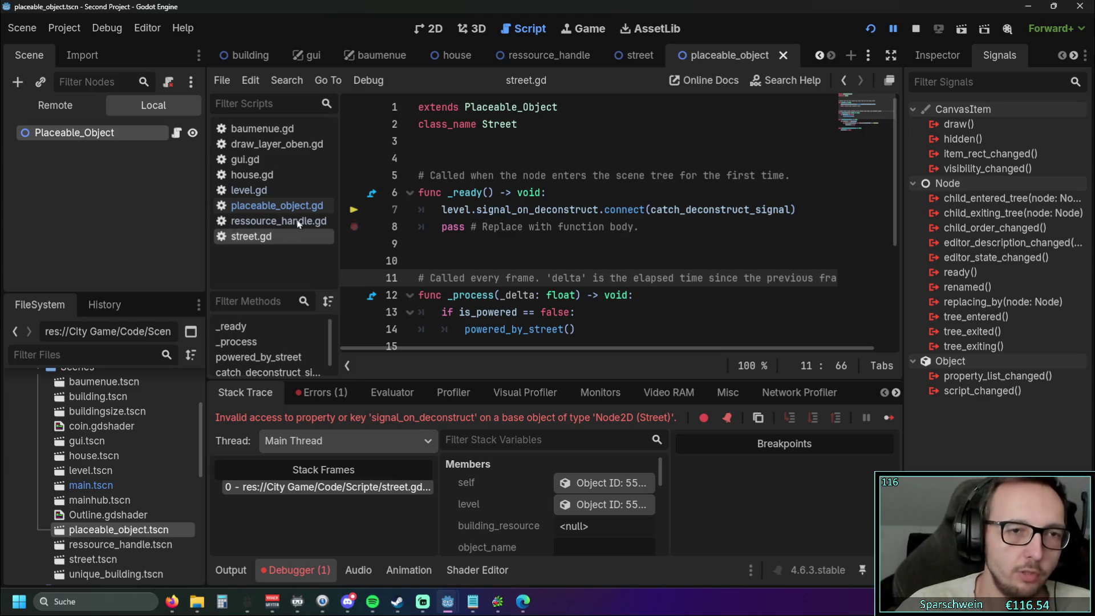
{"action": "left_click", "coordinate": [264, 192]}
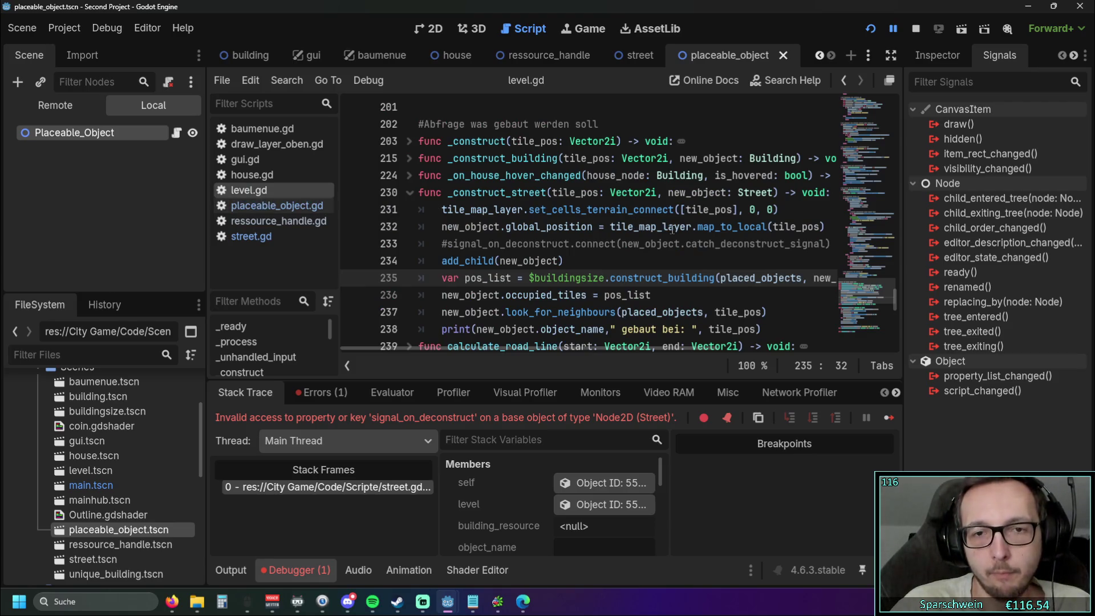
{"action": "scroll", "coordinate": [888, 257], "scroll_direction": "up", "scroll_amount": 20}
{"action": "mouse_move", "coordinate": [895, 206]}
{"action": "left_mouse_down"}
{"action": "mouse_move", "coordinate": [907, 120]}
{"action": "mouse_move", "coordinate": [898, 172]}
{"action": "mouse_move", "coordinate": [898, 148]}
{"action": "left_mouse_up"}
{"action": "scroll", "coordinate": [673, 190], "scroll_direction": "up", "scroll_amount": 2}
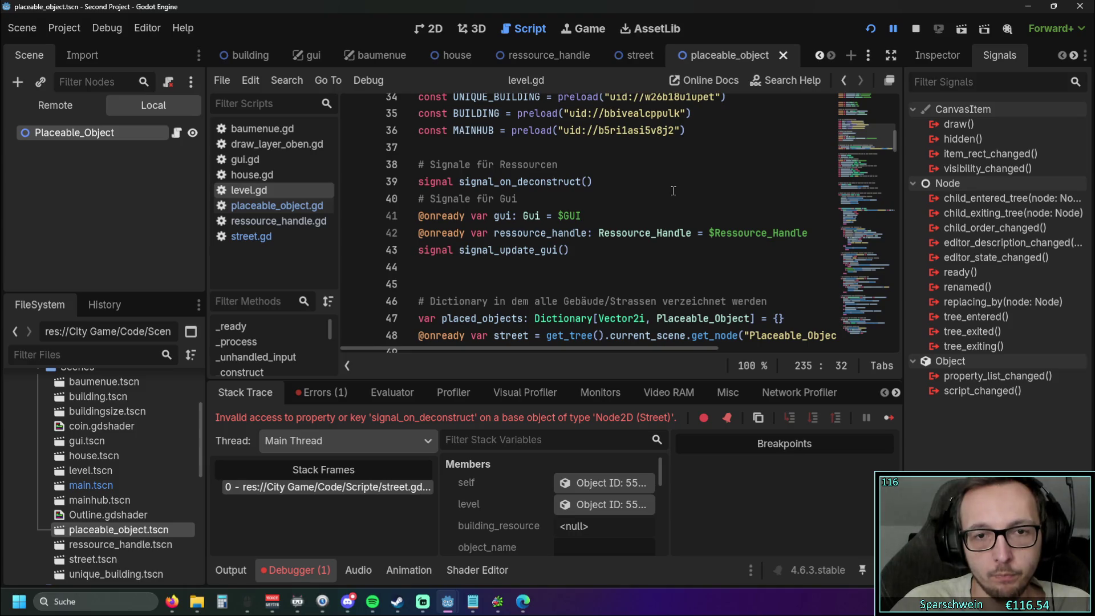
{"action": "scroll", "coordinate": [640, 193], "scroll_direction": "up", "scroll_amount": 1}
{"action": "scroll", "coordinate": [604, 194], "scroll_direction": "down", "scroll_amount": 1}
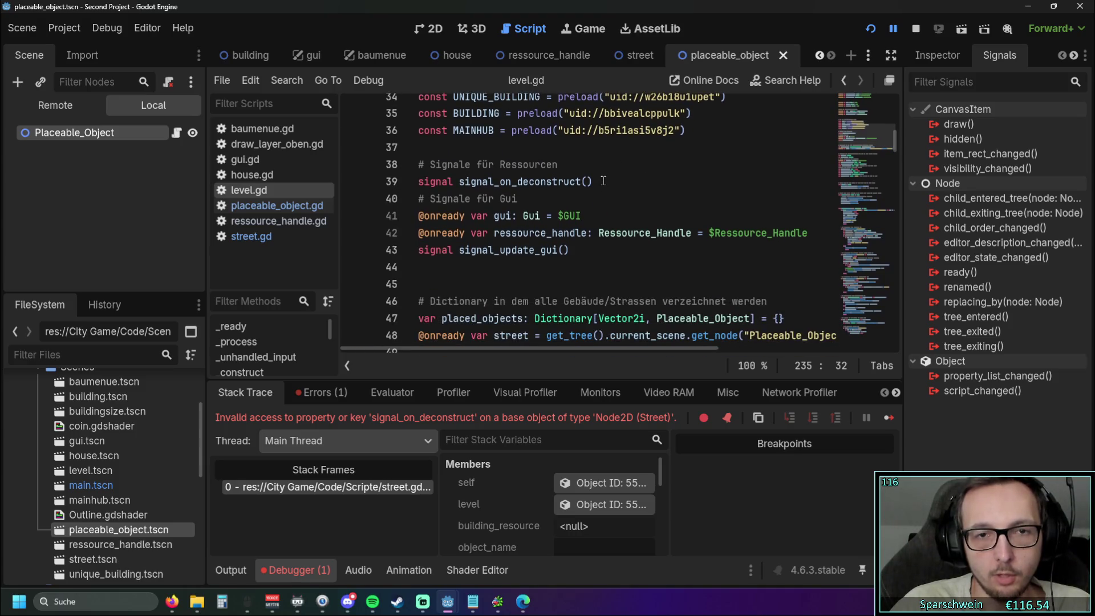
{"action": "left_click", "coordinate": [602, 183]}
{"action": "key", "text": "Down"}
{"action": "left_click_drag", "start_coordinate": [459, 183], "coordinate": [596, 184]}
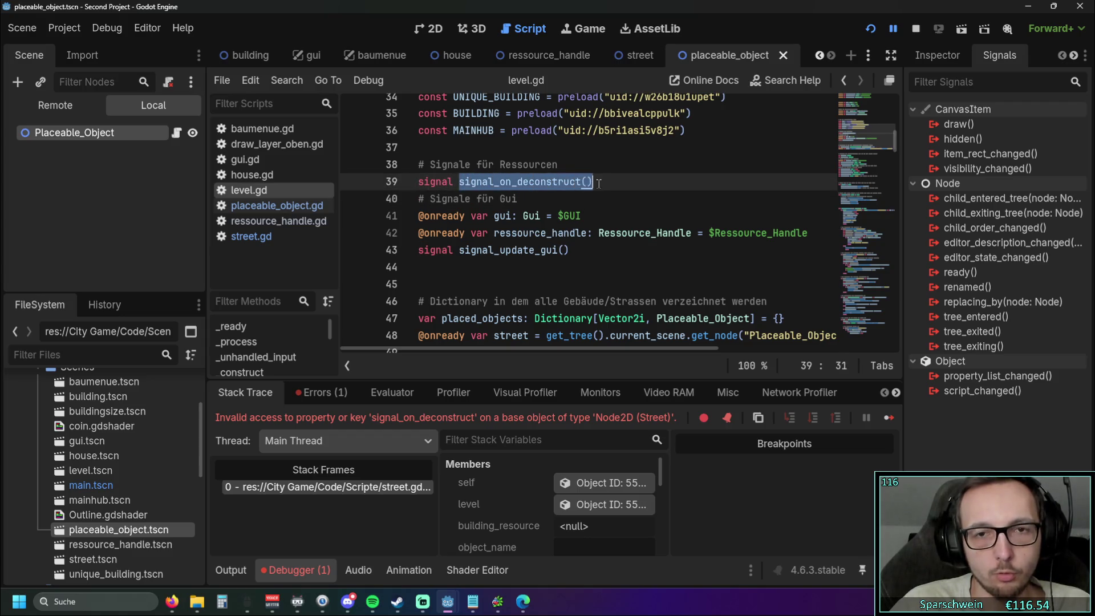
{"action": "left_click", "coordinate": [596, 184]}
{"action": "left_click_drag", "start_coordinate": [421, 182], "coordinate": [535, 182]}
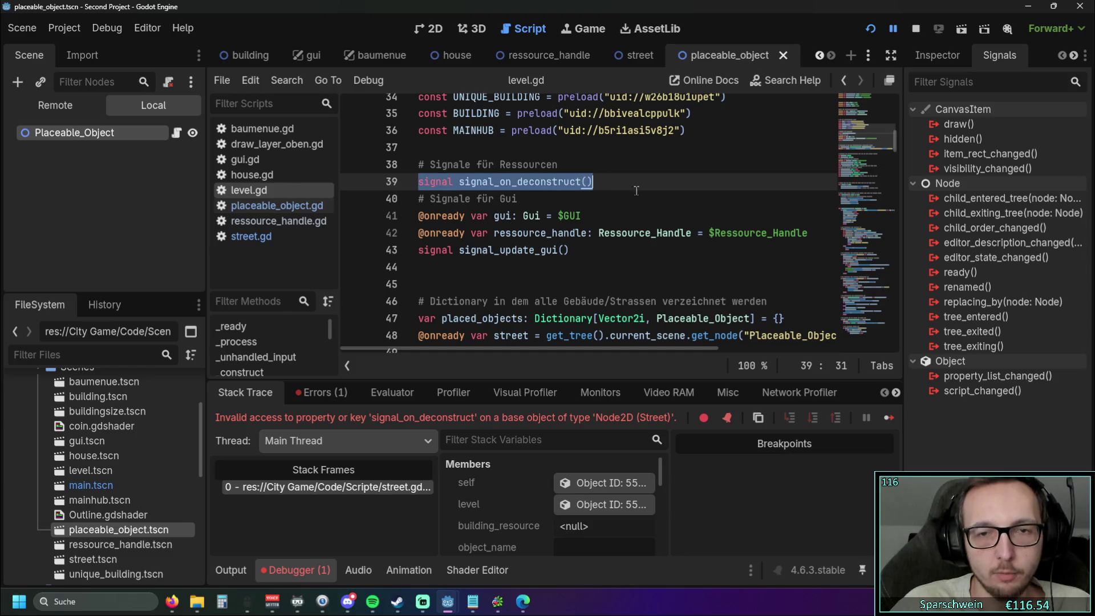
{"action": "key", "text": "Down"}
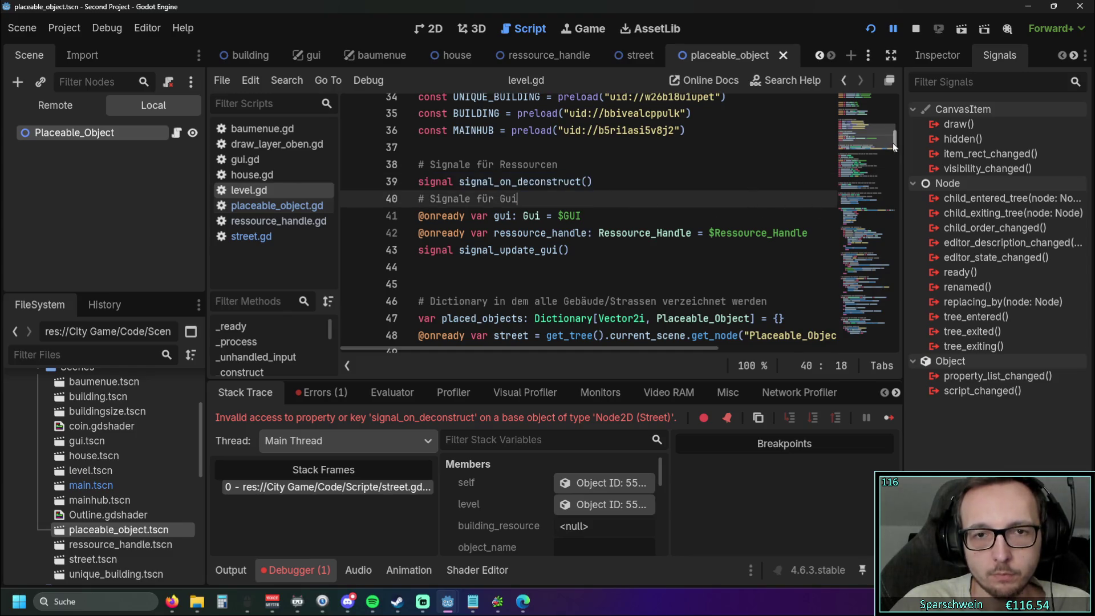
{"action": "scroll", "coordinate": [632, 199], "scroll_direction": "up", "scroll_amount": 1}
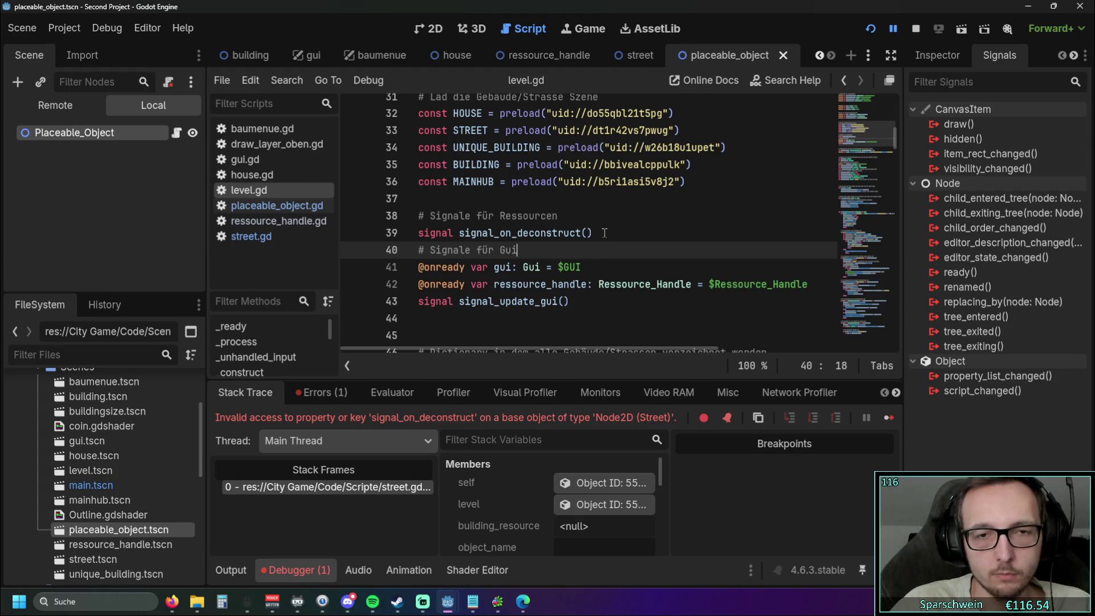
{"action": "left_click_drag", "start_coordinate": [604, 233], "coordinate": [402, 235]}
{"action": "left_click", "coordinate": [460, 235]}
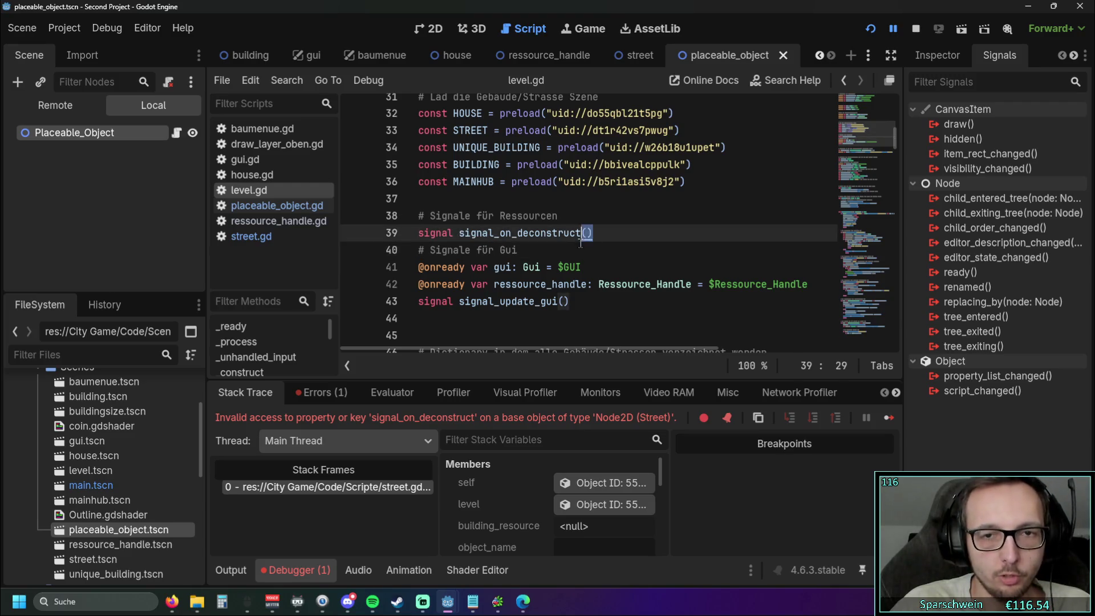
{"action": "left_click", "coordinate": [568, 261]}
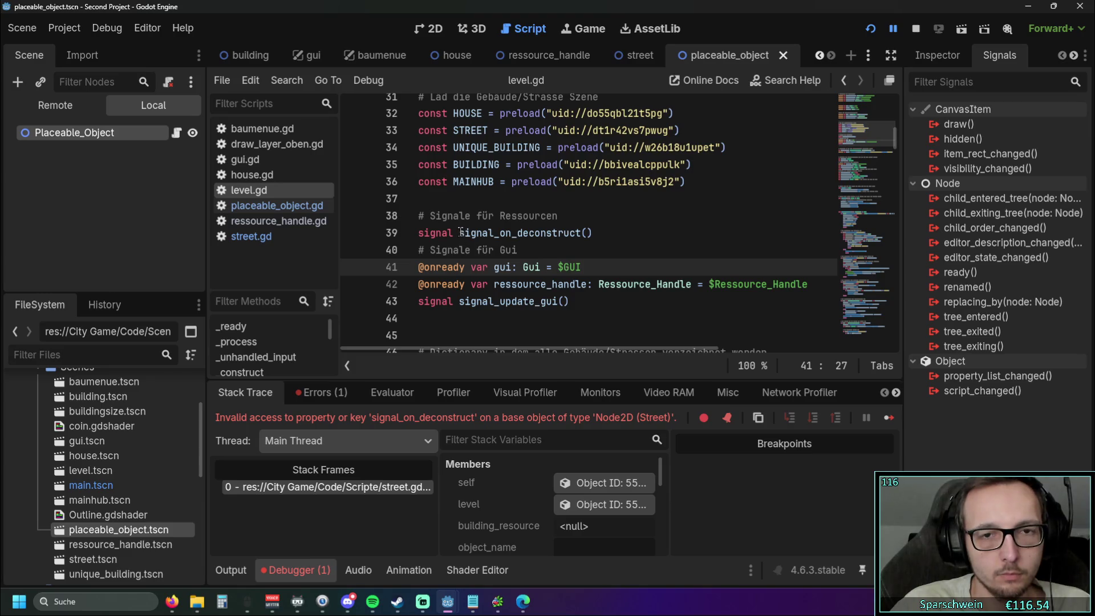
{"action": "mouse_move", "coordinate": [461, 232]}
{"action": "left_mouse_down"}
{"action": "mouse_move", "coordinate": [605, 234]}
{"action": "mouse_move", "coordinate": [460, 232]}
{"action": "left_mouse_up"}
{"action": "left_click", "coordinate": [519, 249]}
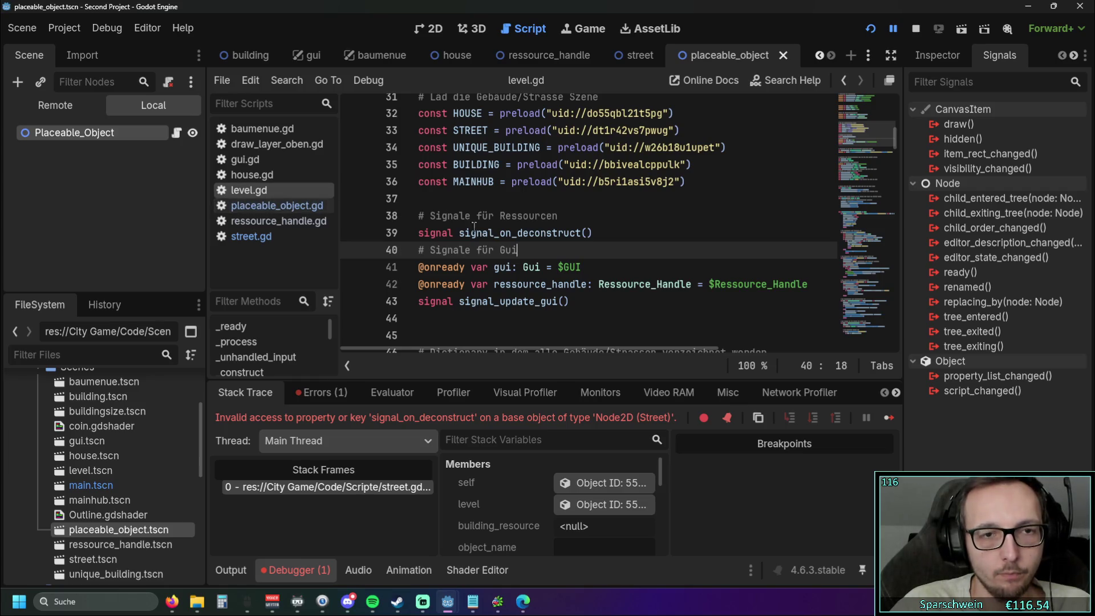
{"action": "scroll", "coordinate": [619, 228], "scroll_direction": "down", "scroll_amount": 10}
{"action": "left_click_drag", "start_coordinate": [893, 167], "coordinate": [891, 340]}
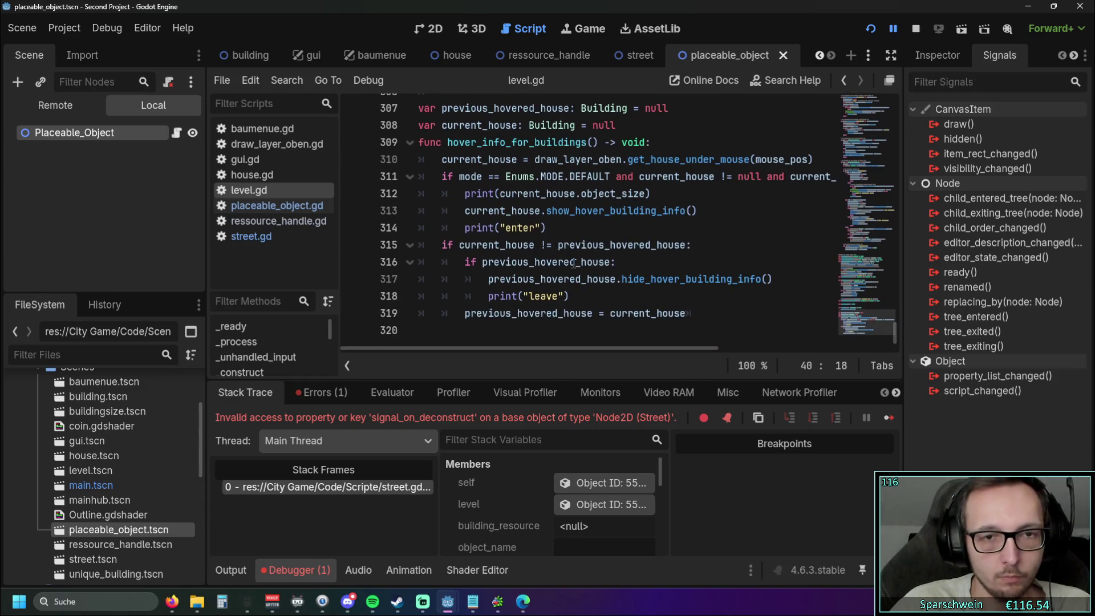
{"action": "scroll", "coordinate": [573, 262], "scroll_direction": "up", "scroll_amount": 6}
{"action": "scroll", "coordinate": [573, 263], "scroll_direction": "up", "scroll_amount": 6}
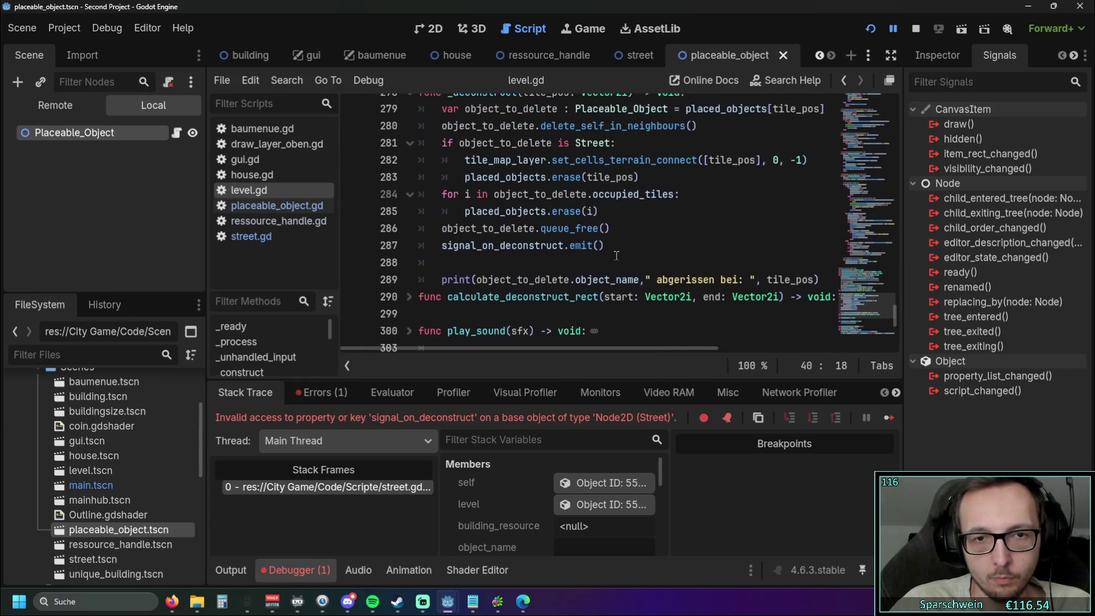
{"action": "scroll", "coordinate": [629, 255], "scroll_direction": "down", "scroll_amount": 2}
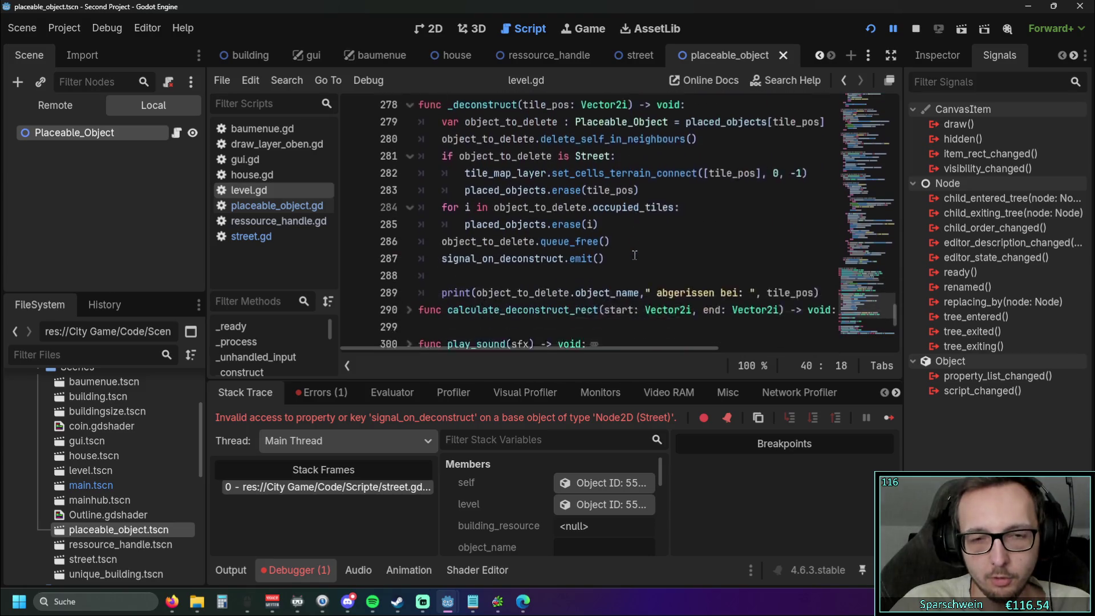
{"action": "scroll", "coordinate": [570, 228], "scroll_direction": "up", "scroll_amount": 1}
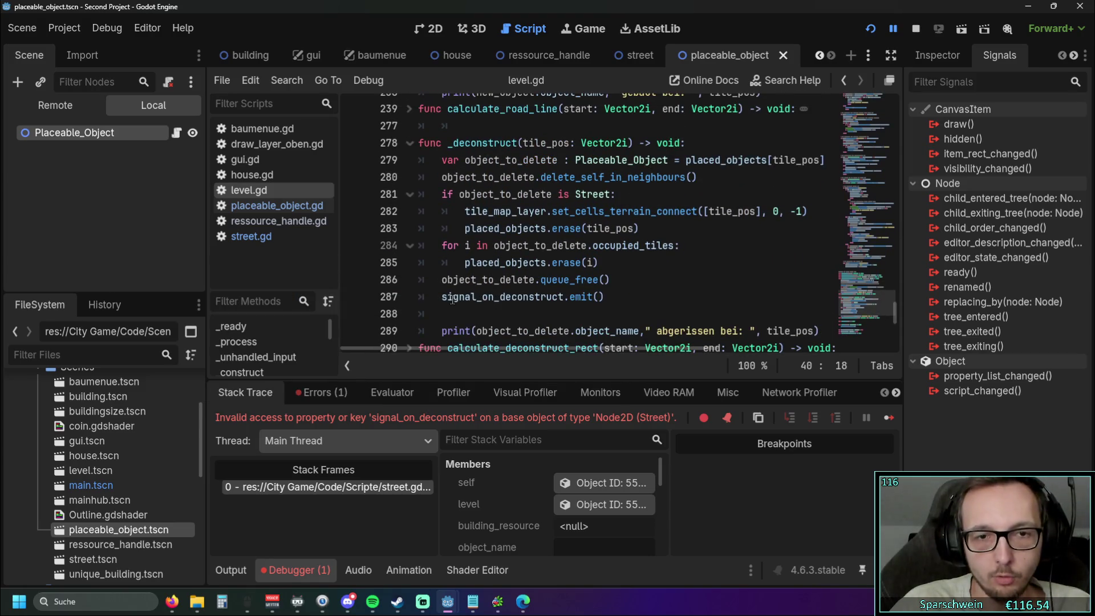
{"action": "left_click_drag", "start_coordinate": [441, 297], "coordinate": [605, 297]}
{"action": "left_click", "coordinate": [648, 300]}
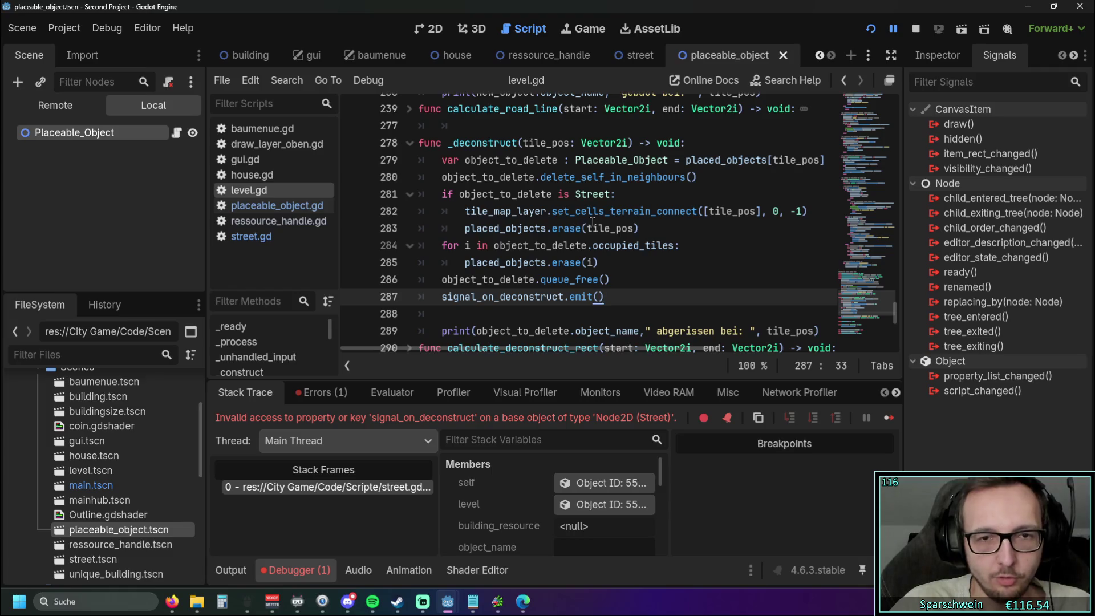
{"action": "mouse_move", "coordinate": [581, 216]}
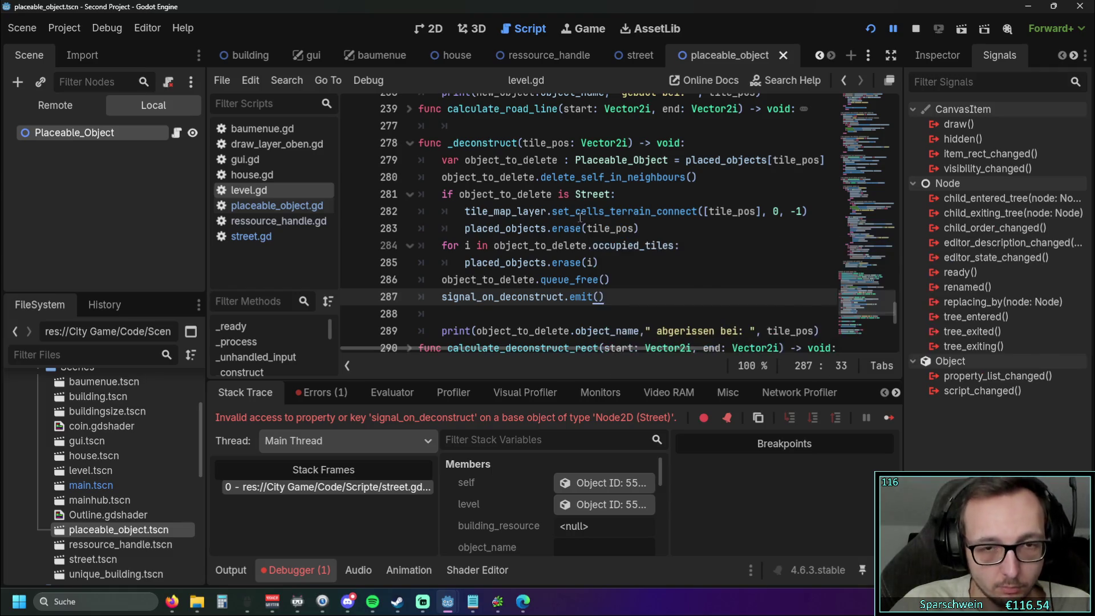
{"action": "mouse_move", "coordinate": [543, 218]}
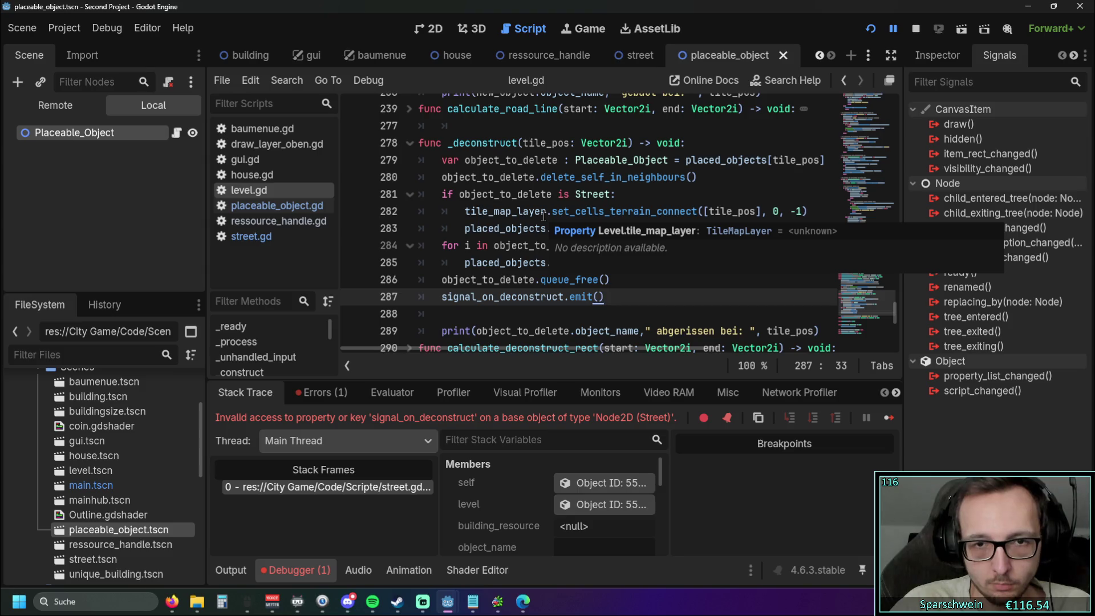
Step: Compare street.gd's first line with placeable_object.gd's Placeable_Object class name and level variable
{"action": "left_click", "coordinate": [260, 237]}
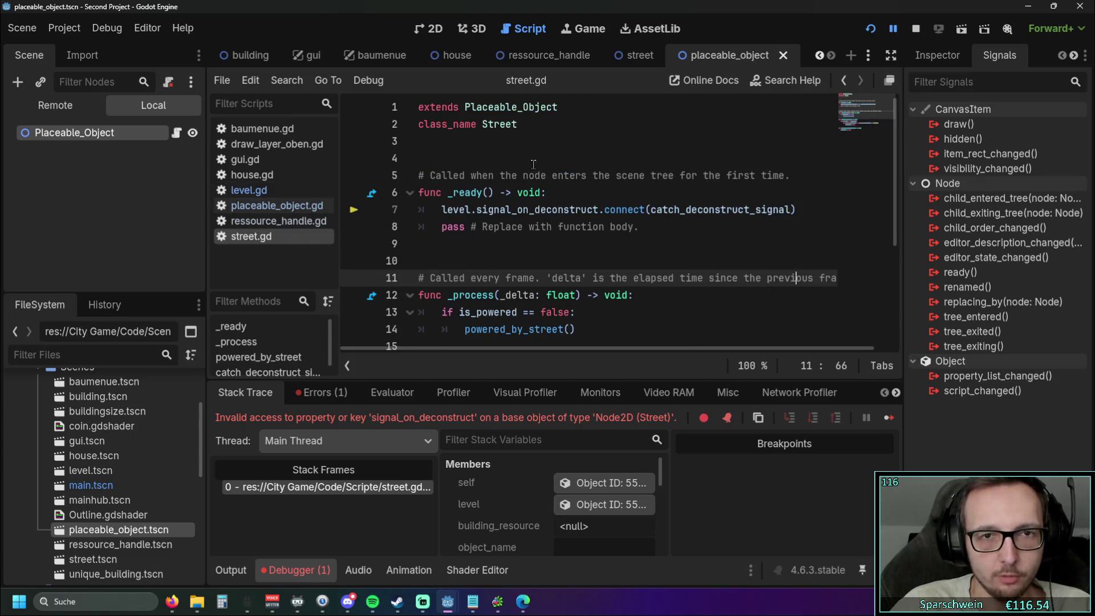
{"action": "double_click", "coordinate": [536, 108]}
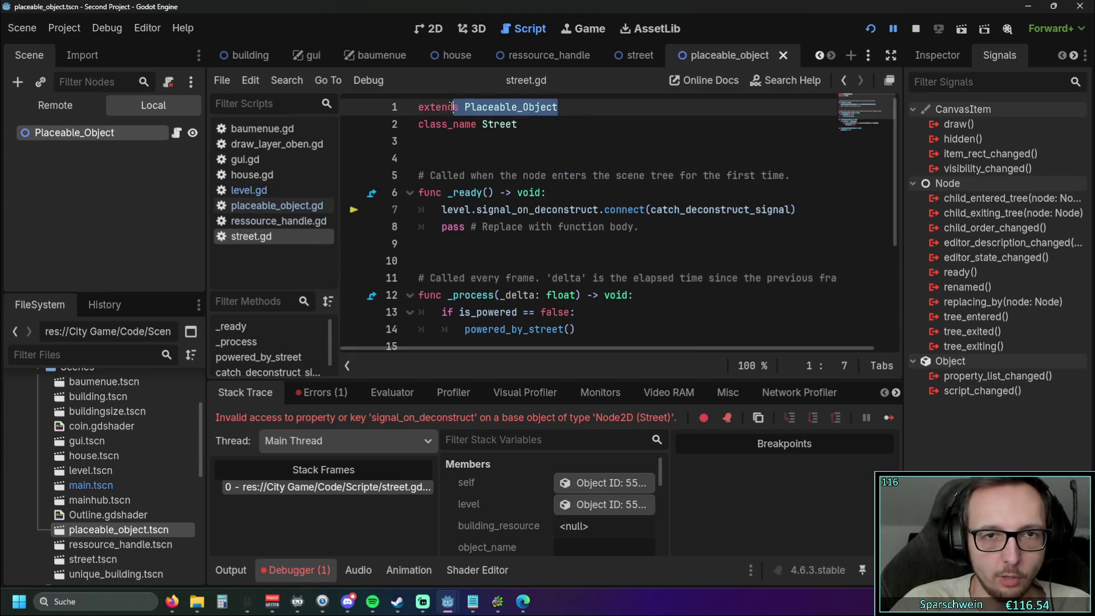
{"action": "left_click", "coordinate": [267, 209]}
{"action": "double_click", "coordinate": [528, 124]}
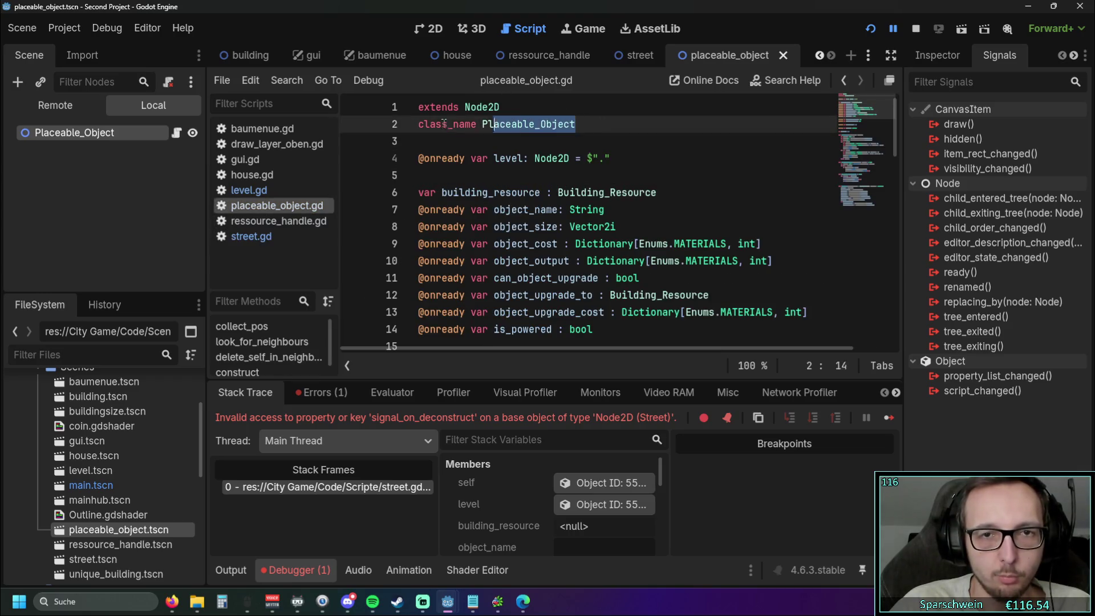
{"action": "left_click", "coordinate": [552, 158]}
{"action": "double_click", "coordinate": [508, 159]}
{"action": "left_click", "coordinate": [556, 174]}
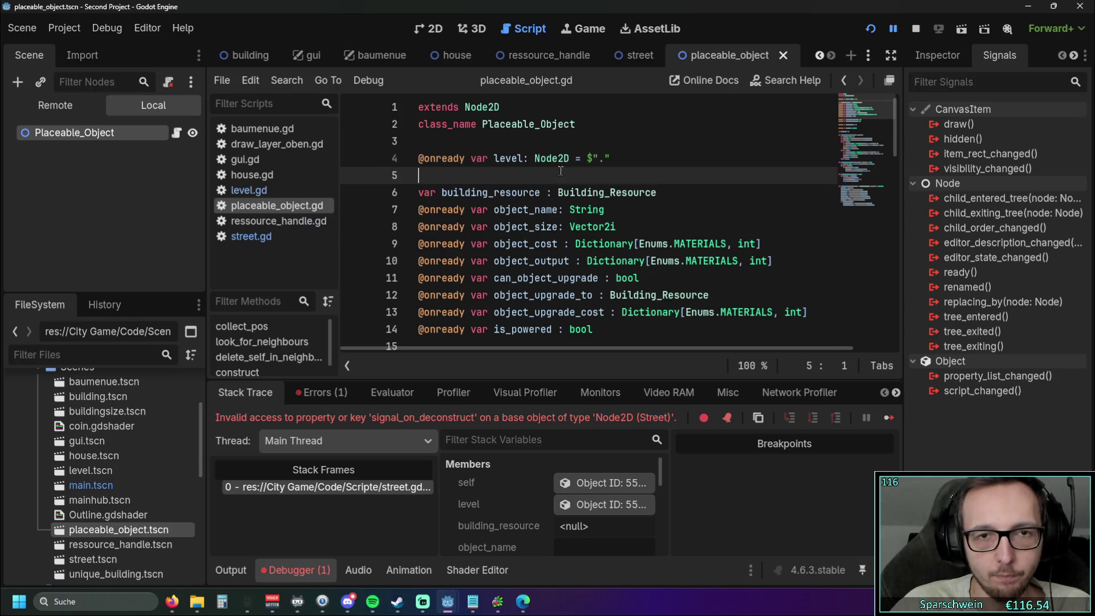
Step: Examine street.gd's line 7 level.signal_on_deconstruct connect call, then hide the debugger output
{"action": "left_click", "coordinate": [267, 237]}
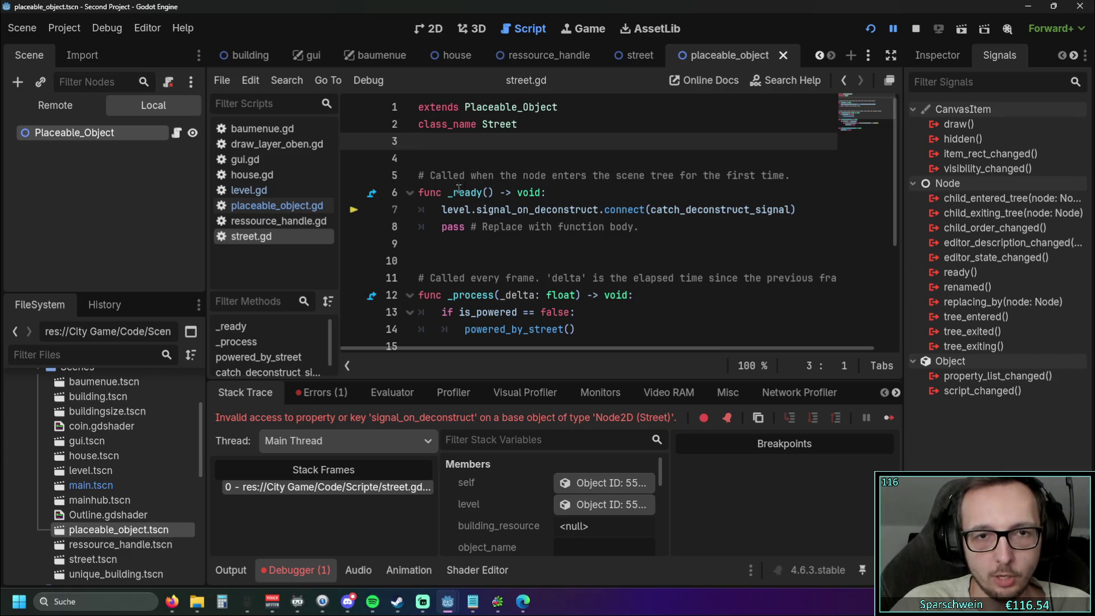
{"action": "left_click_drag", "start_coordinate": [443, 209], "coordinate": [478, 210]}
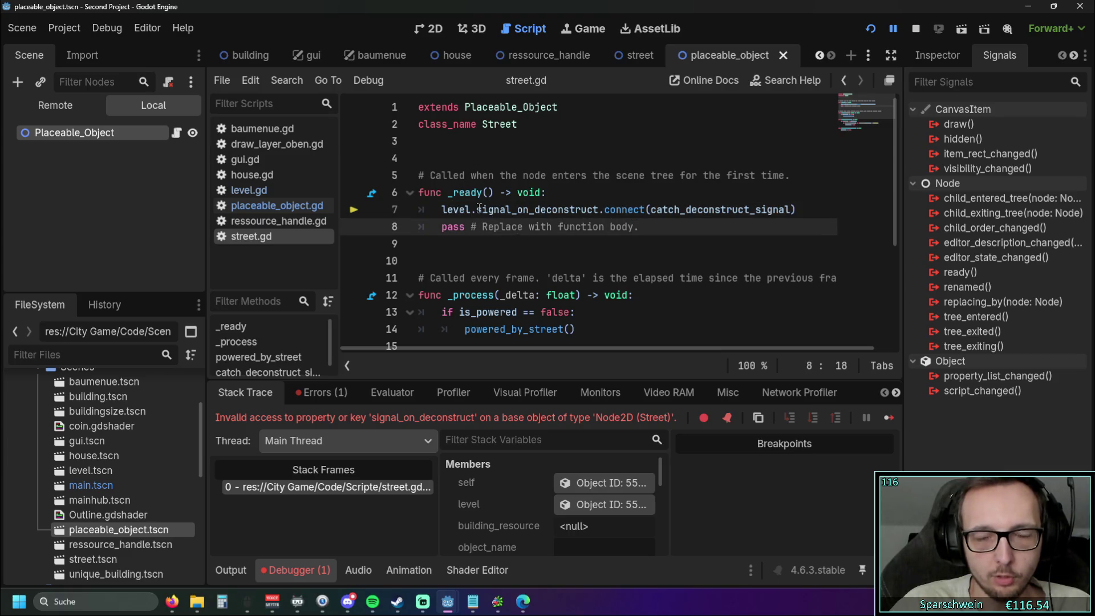
{"action": "left_click", "coordinate": [617, 228]}
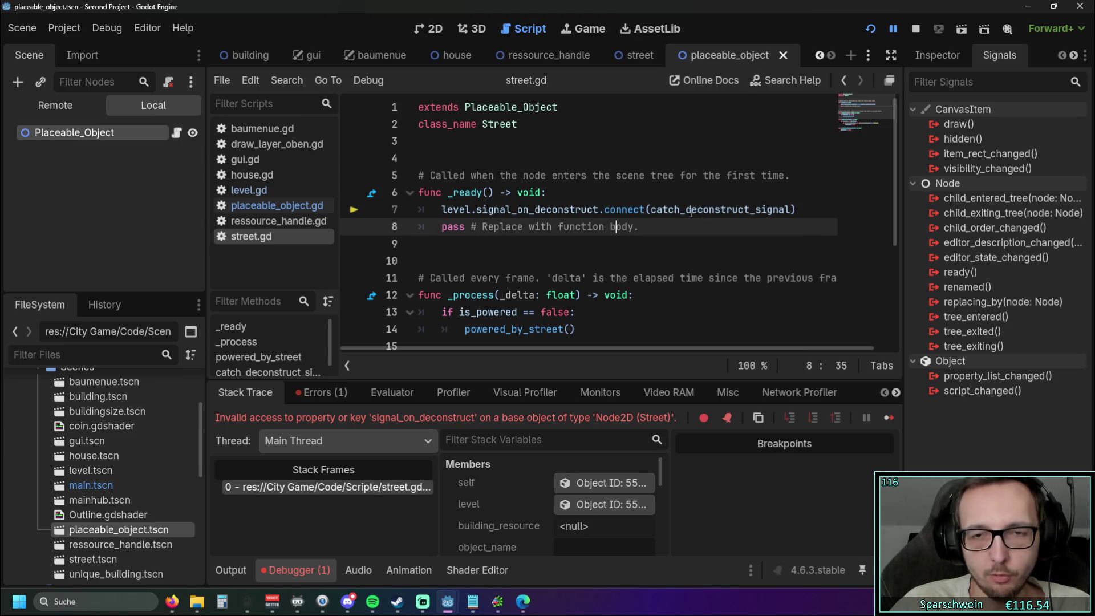
{"action": "left_click", "coordinate": [793, 210]}
{"action": "left_click_drag", "start_coordinate": [794, 210], "coordinate": [441, 210]}
{"action": "left_click", "coordinate": [512, 249]}
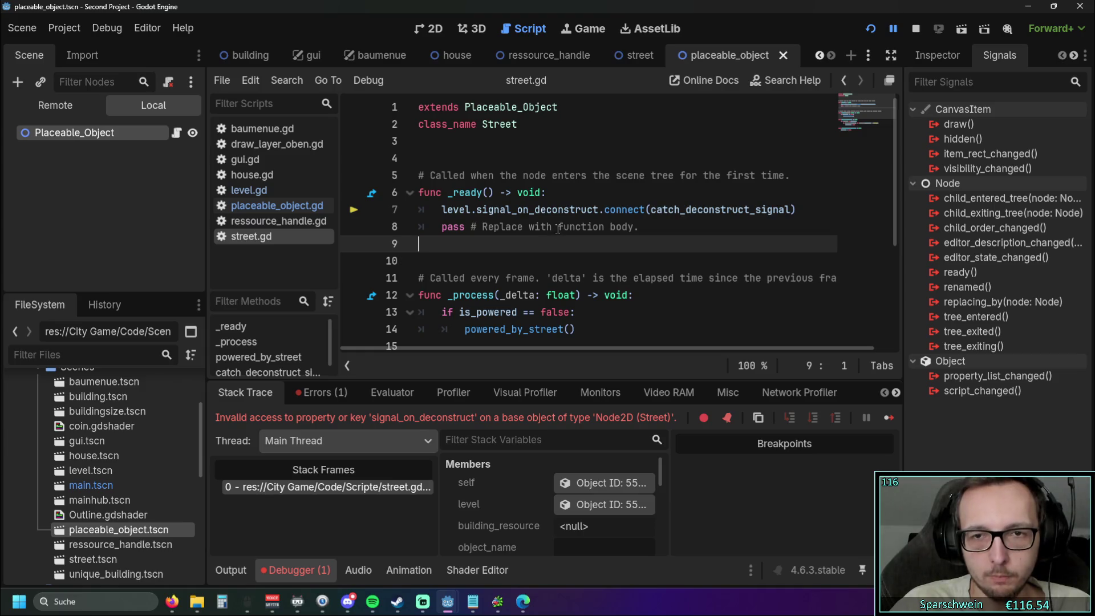
{"action": "scroll", "coordinate": [562, 228], "scroll_direction": "down", "scroll_amount": 2}
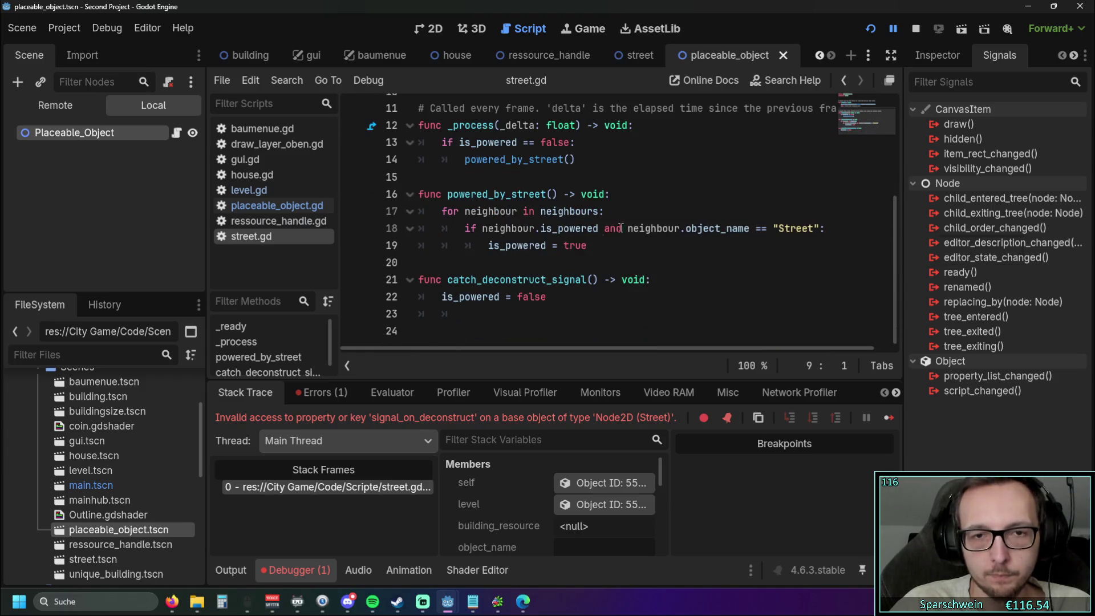
{"action": "scroll", "coordinate": [656, 215], "scroll_direction": "up", "scroll_amount": 2}
{"action": "scroll", "coordinate": [655, 215], "scroll_direction": "down", "scroll_amount": 2}
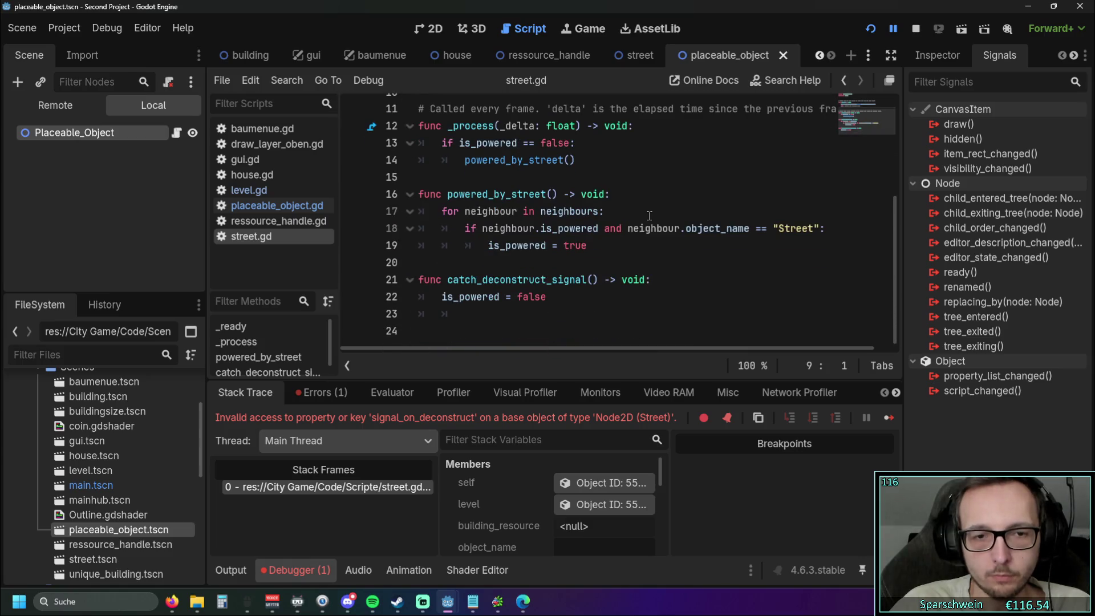
{"action": "scroll", "coordinate": [649, 215], "scroll_direction": "up", "scroll_amount": 1}
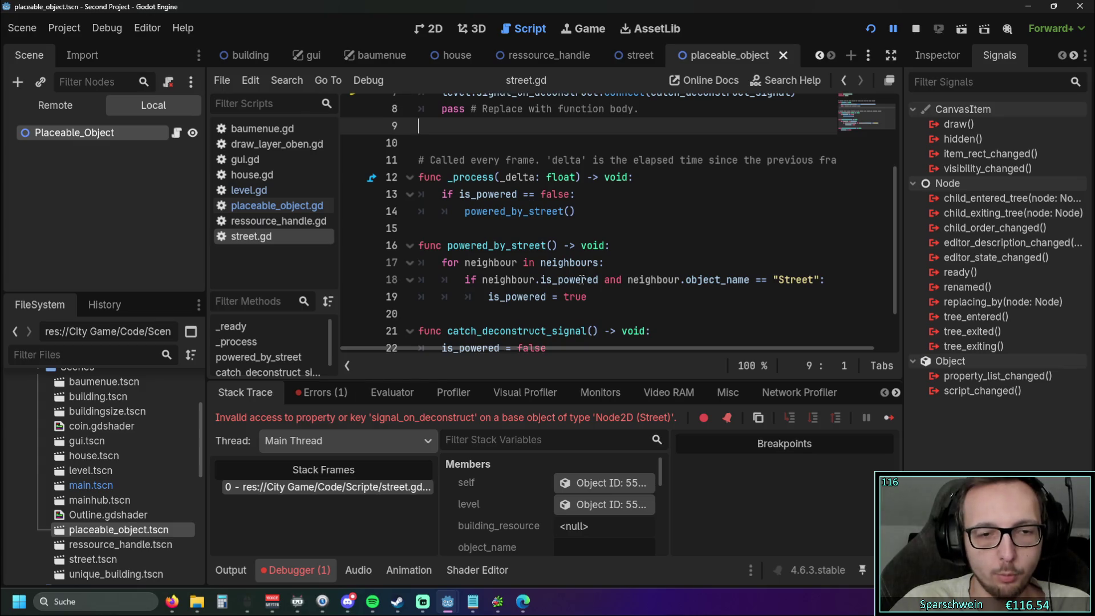
{"action": "scroll", "coordinate": [542, 285], "scroll_direction": "down", "scroll_amount": 1}
{"action": "left_click", "coordinate": [276, 570]}
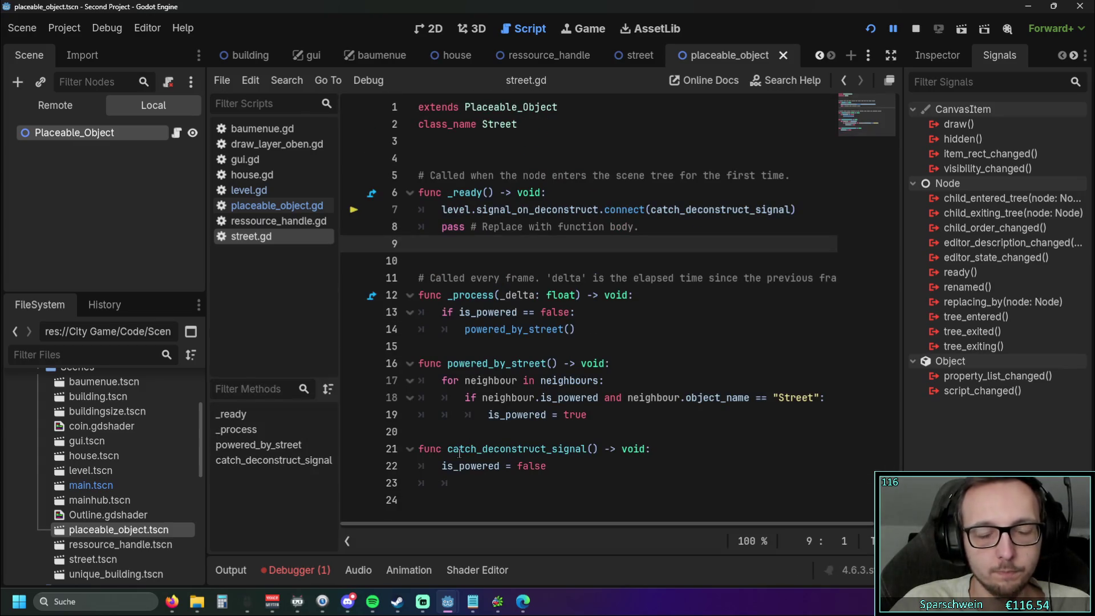
{"action": "left_click", "coordinate": [276, 570]}
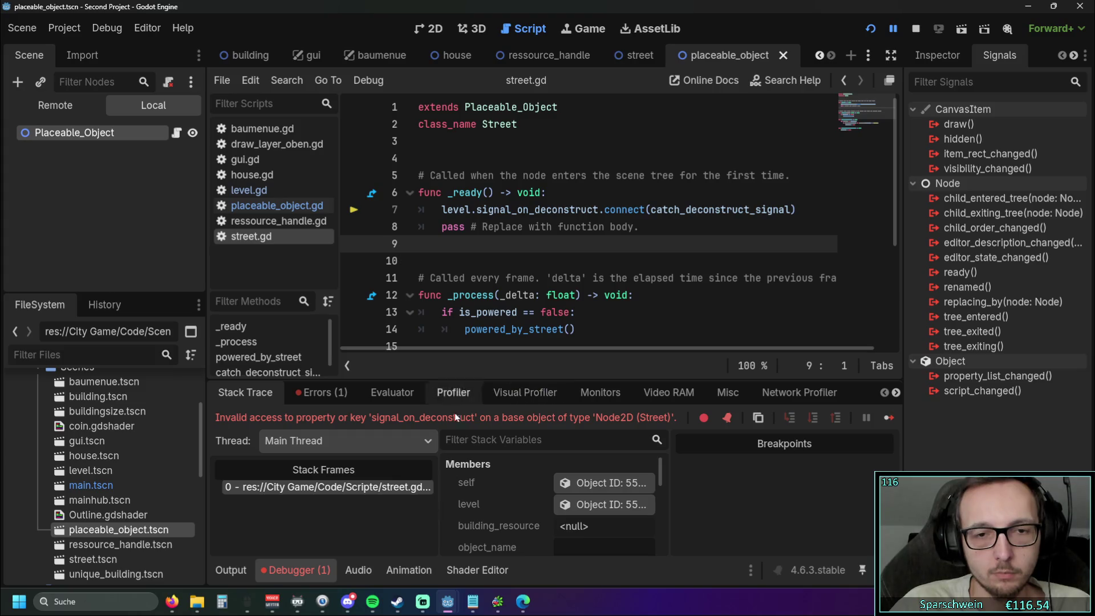
{"action": "left_click", "coordinate": [231, 570]}
{"action": "left_click", "coordinate": [286, 572]}
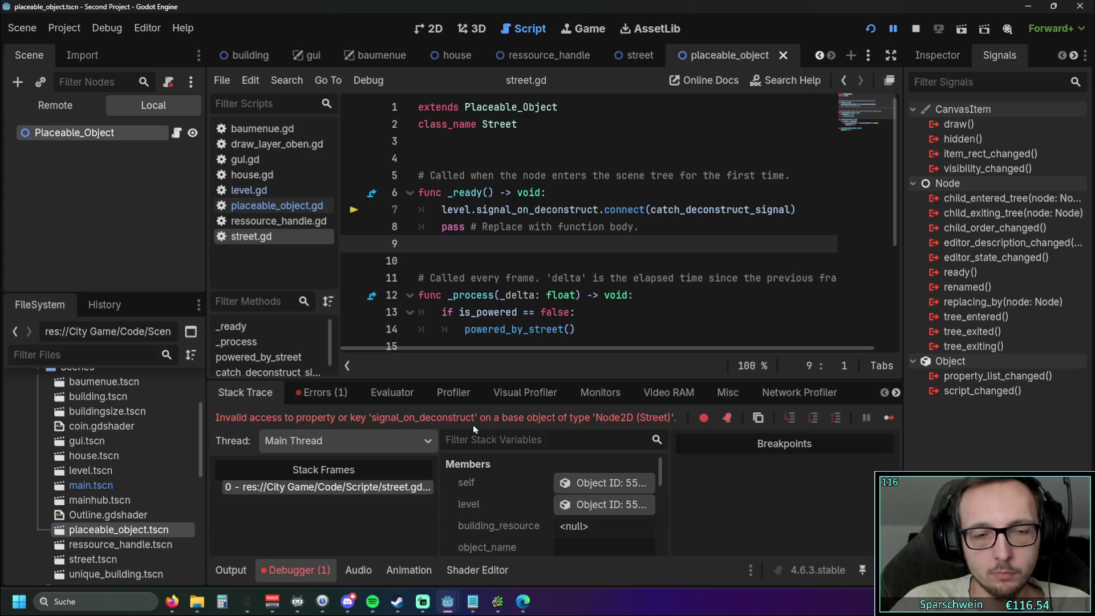
{"action": "scroll", "coordinate": [574, 313], "scroll_direction": "down", "scroll_amount": 3}
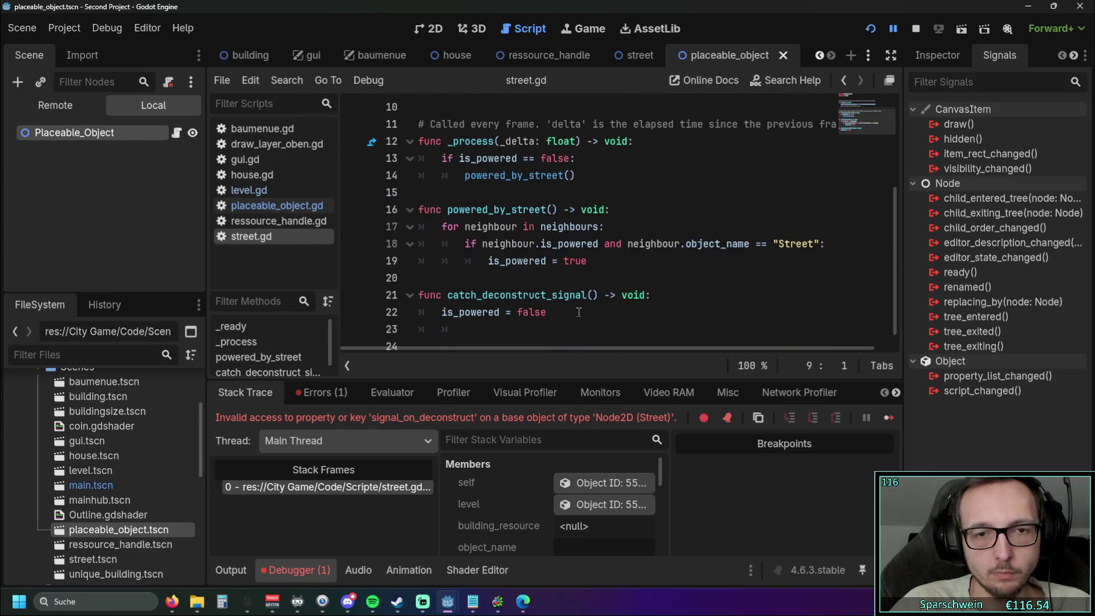
{"action": "scroll", "coordinate": [574, 314], "scroll_direction": "up", "scroll_amount": 1}
{"action": "scroll", "coordinate": [574, 313], "scroll_direction": "up", "scroll_amount": 1}
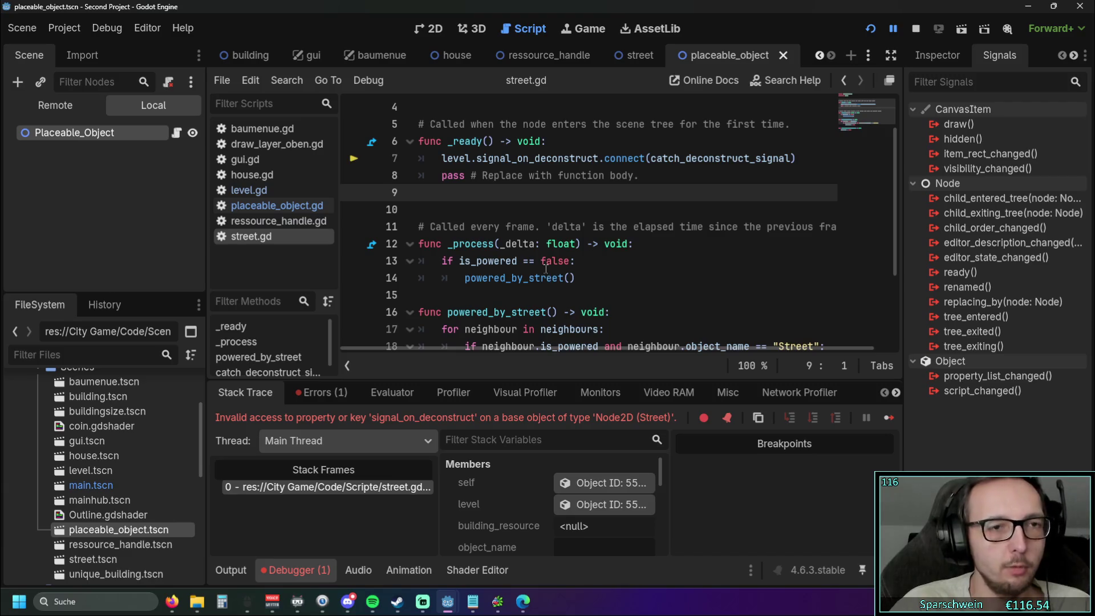
{"action": "scroll", "coordinate": [546, 270], "scroll_direction": "down", "scroll_amount": 3}
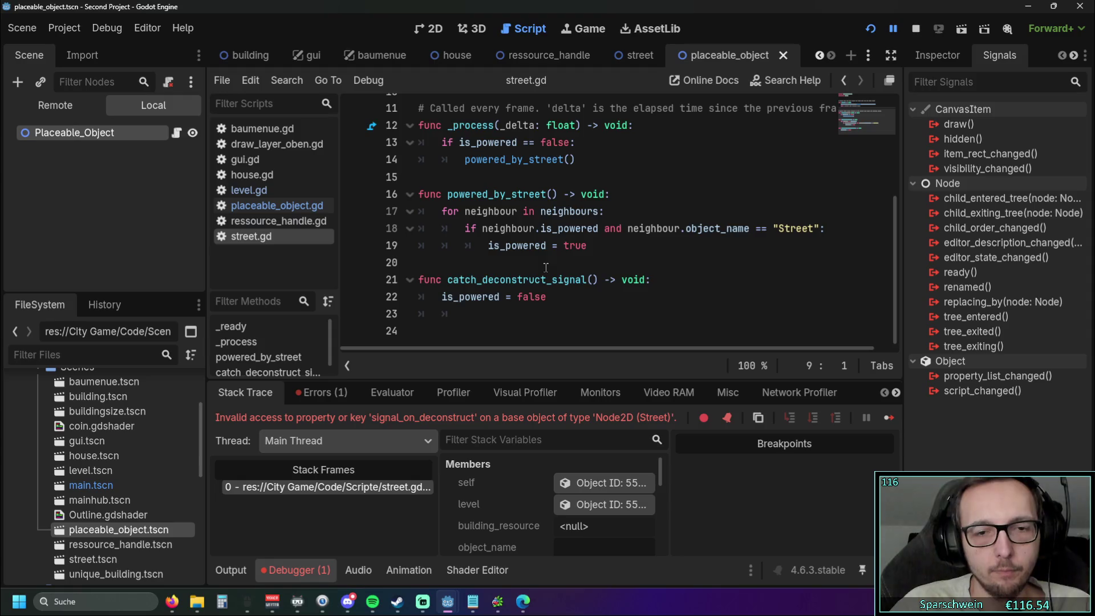
{"action": "scroll", "coordinate": [546, 267], "scroll_direction": "up", "scroll_amount": 1}
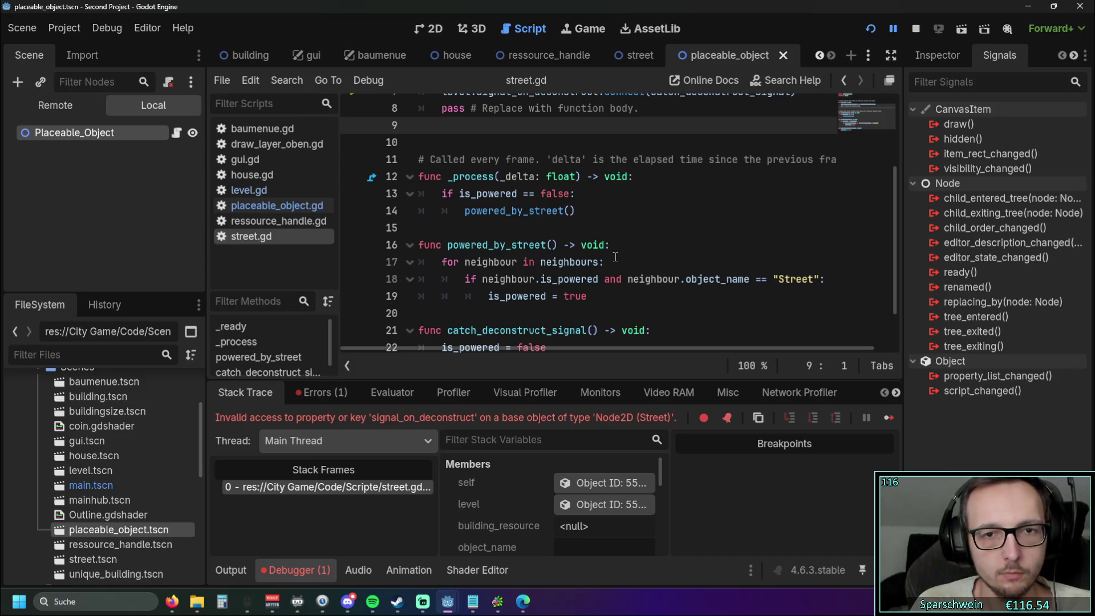
{"action": "scroll", "coordinate": [615, 257], "scroll_direction": "up", "scroll_amount": 3}
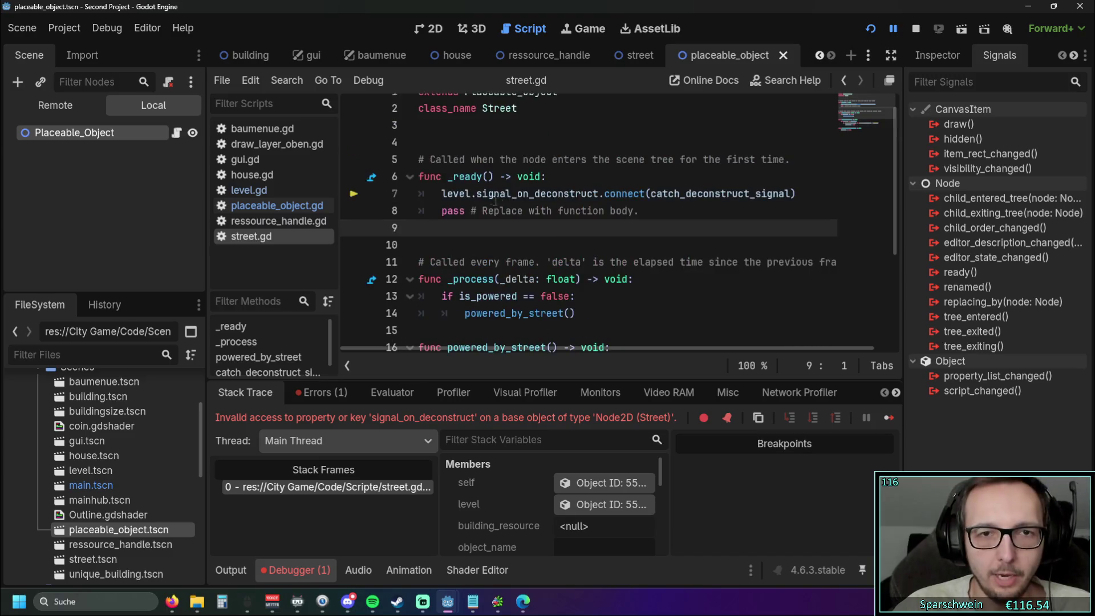
Step: Highlight the 'level.' prefix of the connect call on street.gd's line 7
{"action": "double_click", "coordinate": [439, 209]}
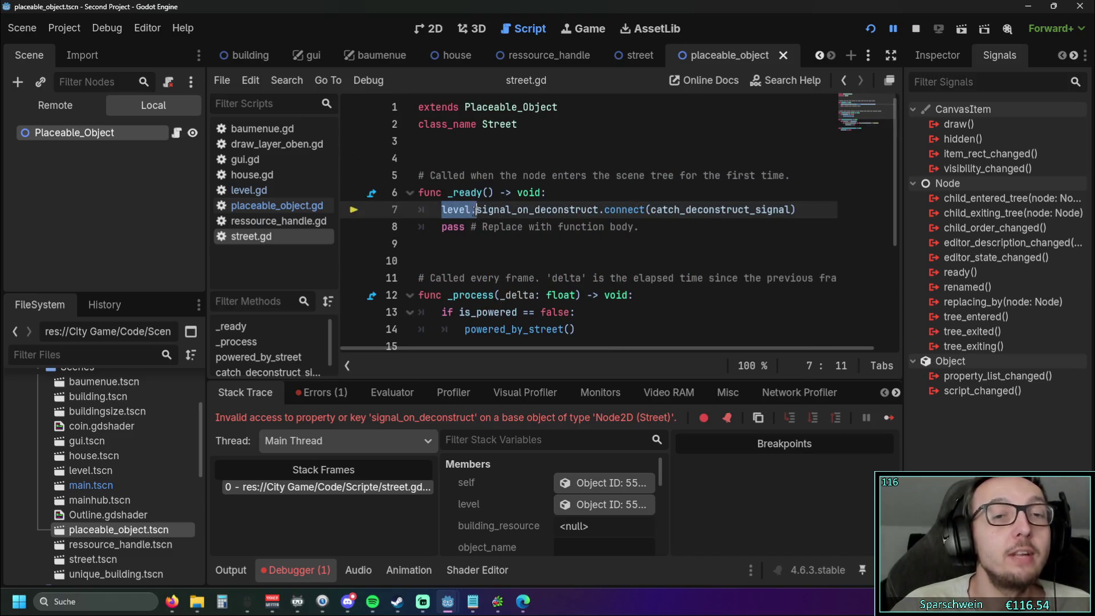
{"action": "key", "text": "Down"}
{"action": "key", "text": "Down"}
{"action": "key", "text": "Down"}
{"action": "double_click", "coordinate": [445, 209]}
{"action": "key", "text": "Down"}
{"action": "key", "text": "Down"}
{"action": "key", "text": "Down"}
{"action": "double_click", "coordinate": [473, 209]}
{"action": "key", "text": "Down"}
{"action": "key", "text": "Down"}
{"action": "left_click_drag", "start_coordinate": [442, 210], "coordinate": [477, 210]}
{"action": "left_click", "coordinate": [460, 259]}
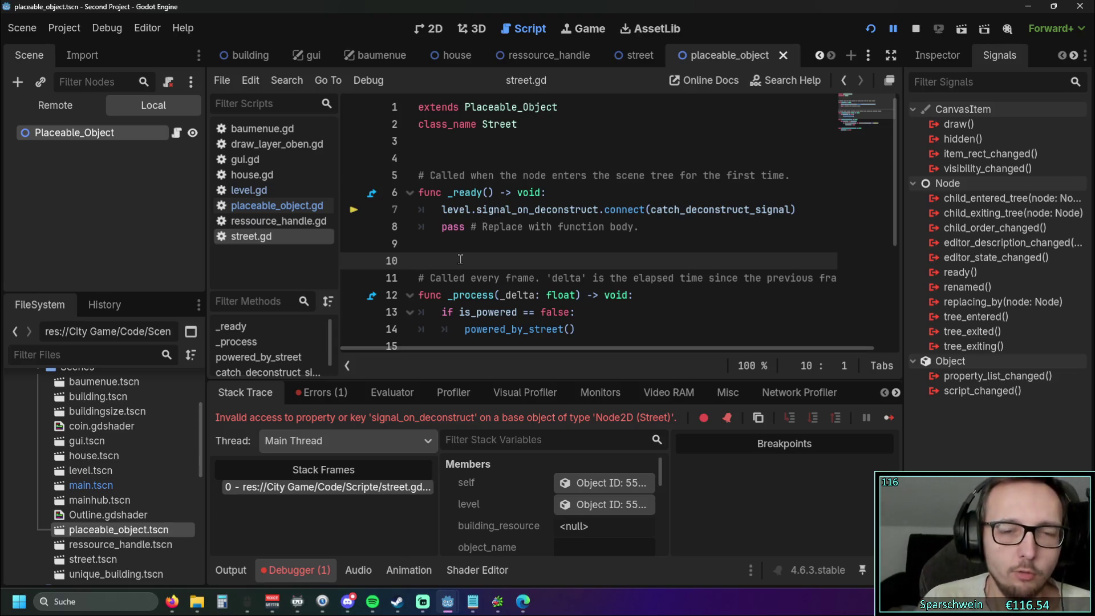
{"action": "left_click", "coordinate": [460, 159]}
{"action": "key", "text": "Return"}
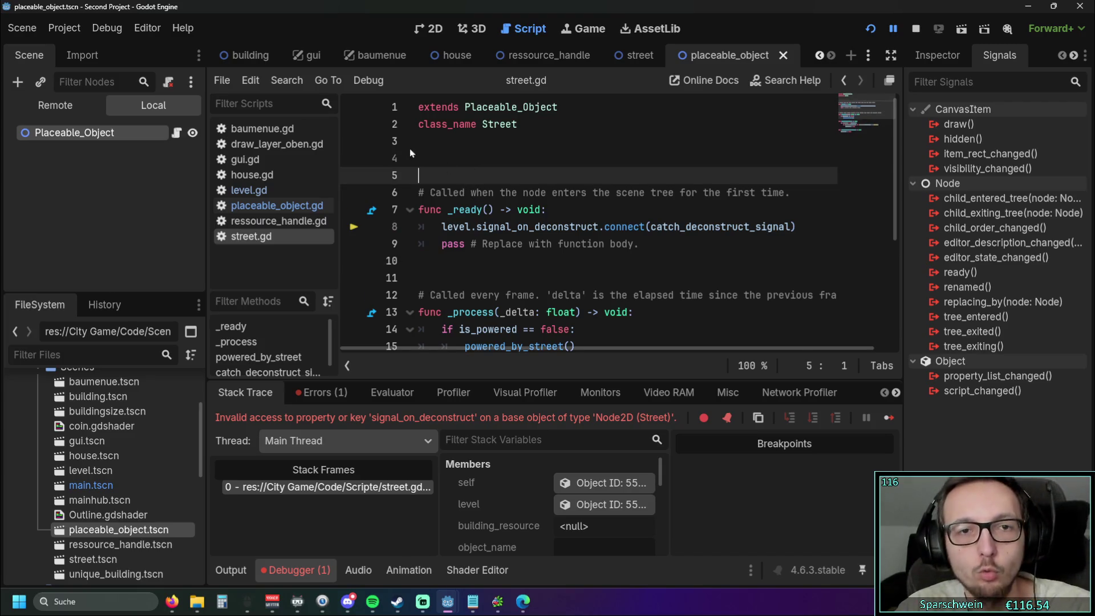
{"action": "left_click", "coordinate": [424, 159]}
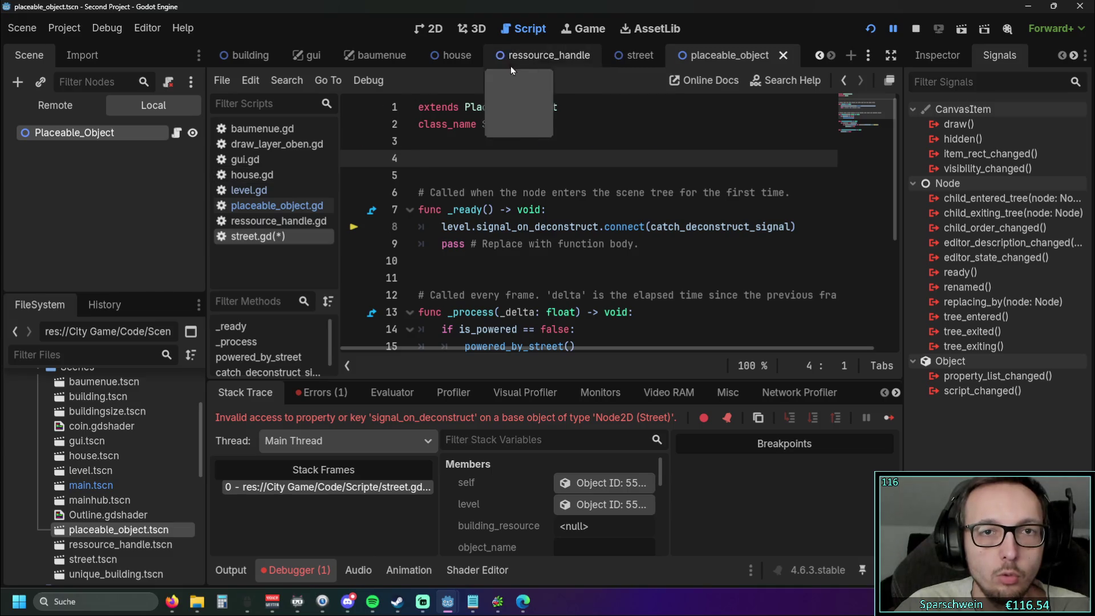
{"action": "scroll", "coordinate": [268, 67], "scroll_direction": "up", "scroll_amount": 2}
{"action": "left_click", "coordinate": [268, 66]}
{"action": "mouse_move", "coordinate": [81, 129]}
{"action": "left_mouse_down"}
{"action": "mouse_move", "coordinate": [450, 138]}
{"action": "mouse_move", "coordinate": [443, 160]}
{"action": "left_mouse_up"}
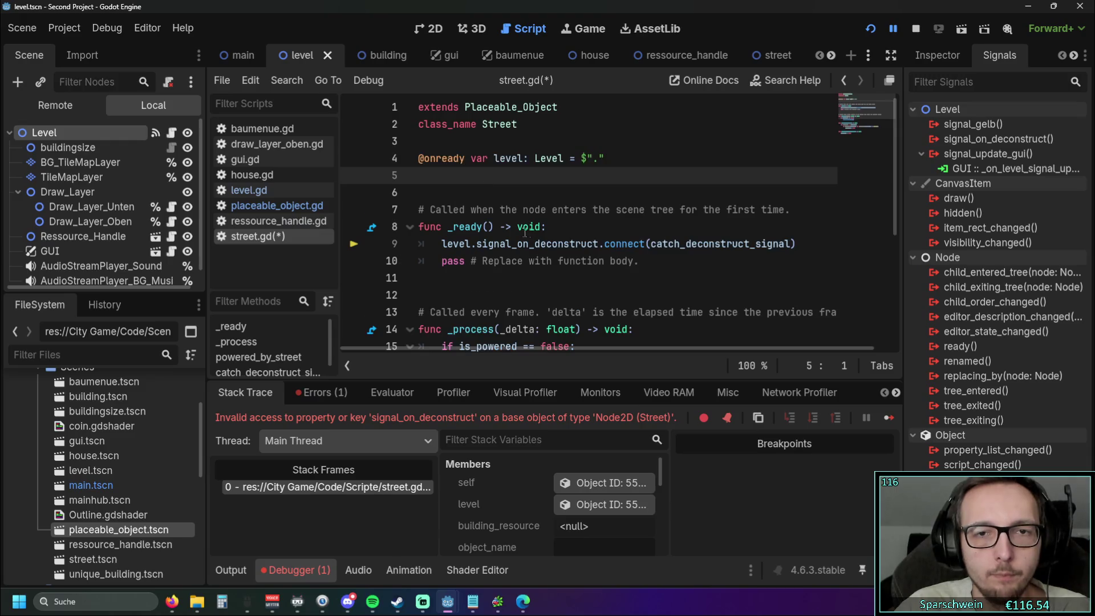
{"action": "left_click", "coordinate": [471, 198]}
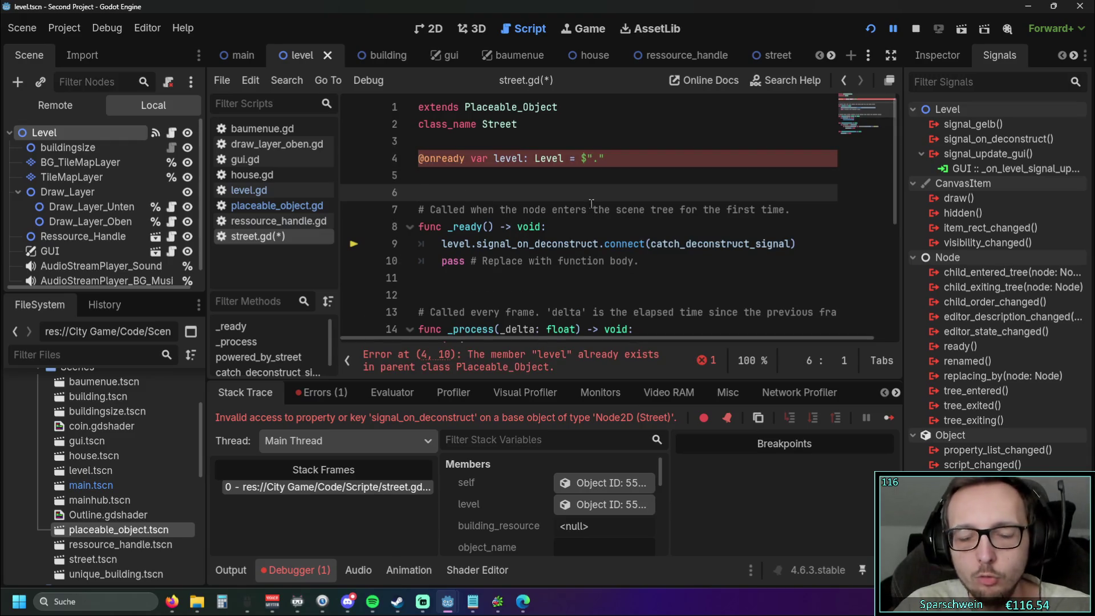
{"action": "key", "text": "BackSpace"}
{"action": "left_click", "coordinate": [504, 159]}
{"action": "key", "text": "BackSpace"}
{"action": "type", "text": "a"}
{"action": "double_click", "coordinate": [521, 161]}
{"action": "key", "text": "ctrl+c"}
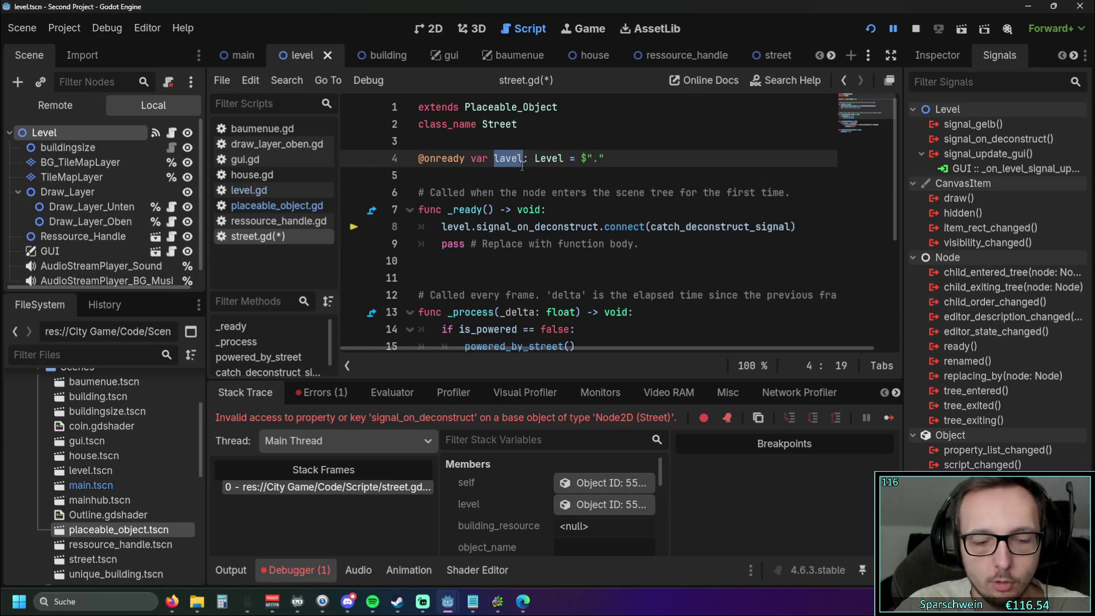
{"action": "double_click", "coordinate": [453, 226]}
{"action": "key", "text": "ctrl+v"}
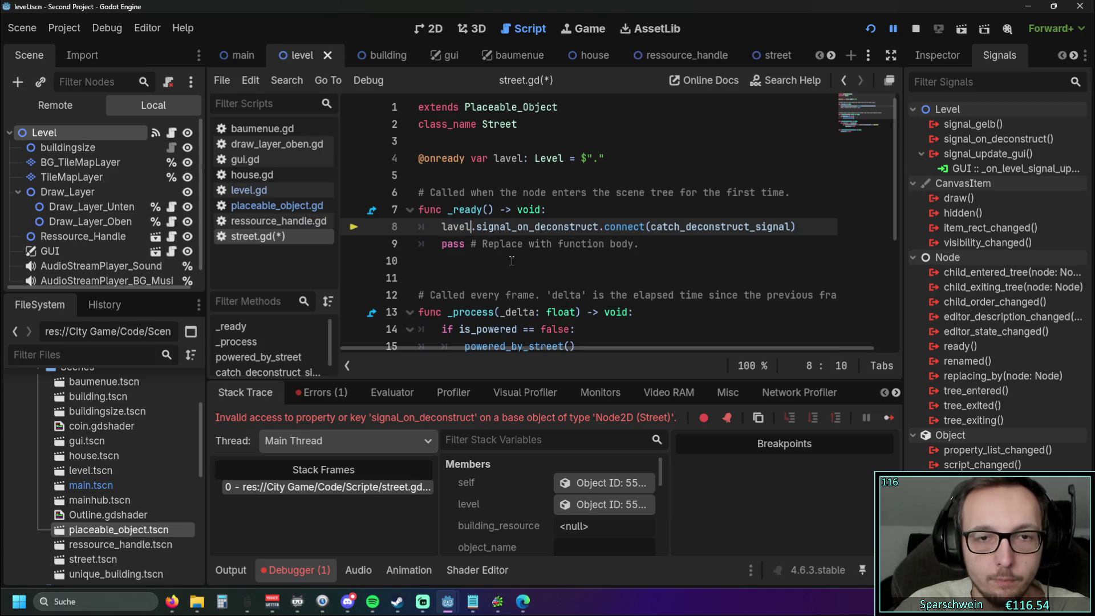
{"action": "key", "text": "Down"}
{"action": "key", "text": "Down"}
{"action": "left_click", "coordinate": [870, 29]}
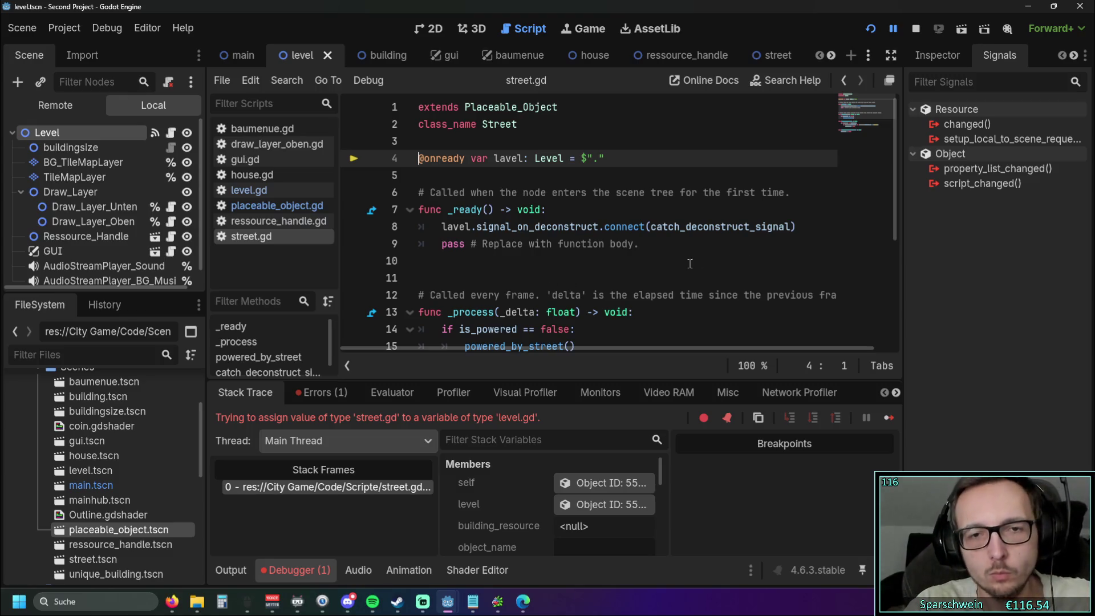
{"action": "left_click_drag", "start_coordinate": [798, 227], "coordinate": [357, 226]}
{"action": "key", "text": "BackSpace"}
{"action": "key", "text": "BackSpace"}
{"action": "left_click_drag", "start_coordinate": [611, 158], "coordinate": [385, 152]}
{"action": "key", "text": "BackSpace"}
{"action": "key", "text": "BackSpace"}
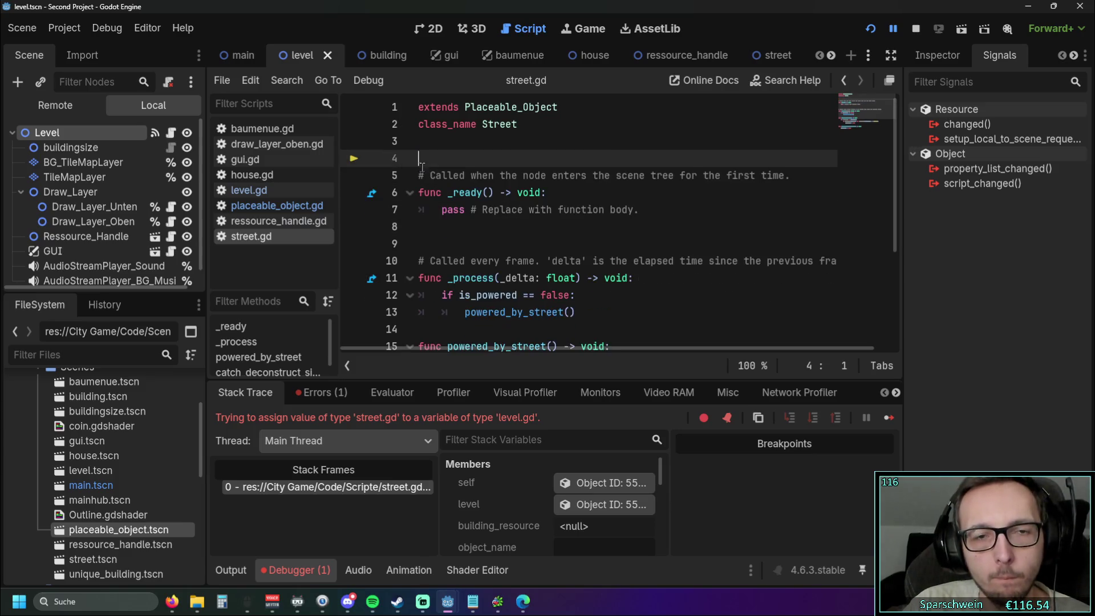
{"action": "key", "text": "Delete"}
{"action": "scroll", "coordinate": [494, 188], "scroll_direction": "down", "scroll_amount": 3}
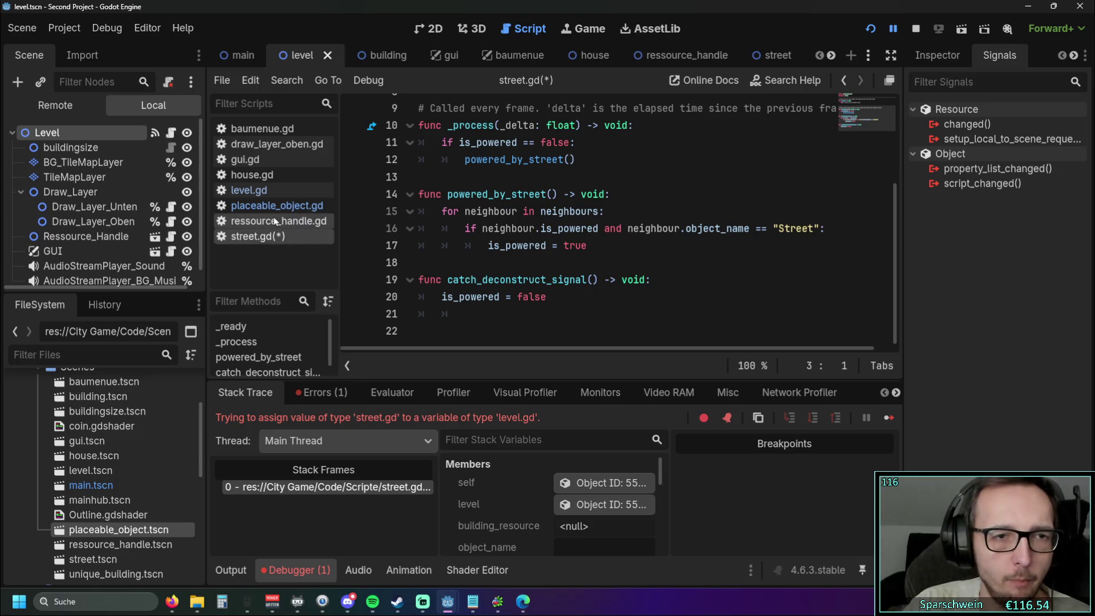
Step: In level.gd, uncomment the line 233 deconstruct signal connection to catch_deconstruct_signal
{"action": "left_click", "coordinate": [274, 193]}
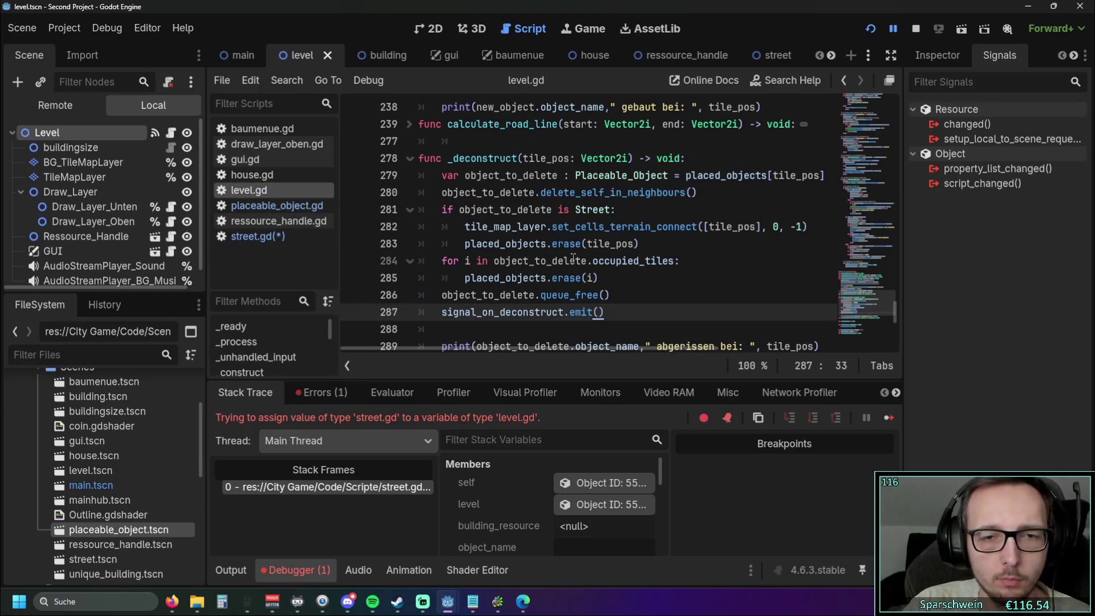
{"action": "left_click", "coordinate": [609, 262]}
{"action": "scroll", "coordinate": [651, 276], "scroll_direction": "down", "scroll_amount": 2}
{"action": "scroll", "coordinate": [650, 276], "scroll_direction": "up", "scroll_amount": 2}
{"action": "scroll", "coordinate": [628, 270], "scroll_direction": "up", "scroll_amount": 3}
{"action": "left_click", "coordinate": [468, 175]}
{"action": "key", "text": "ctrl+k"}
{"action": "left_click", "coordinate": [587, 196]}
{"action": "scroll", "coordinate": [587, 200], "scroll_direction": "up", "scroll_amount": 1}
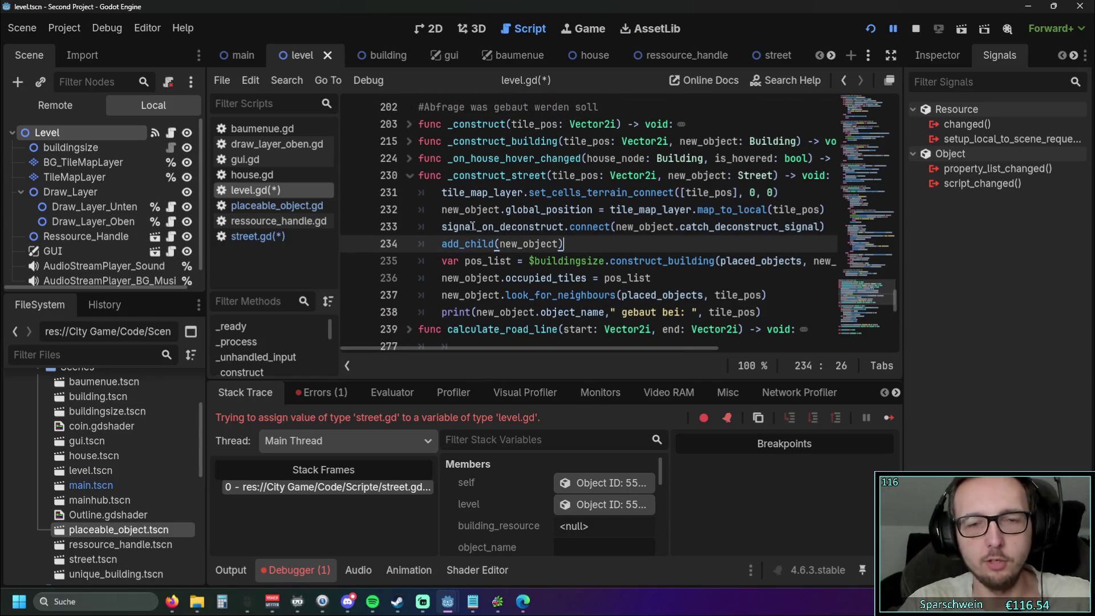
{"action": "key", "text": "Up"}
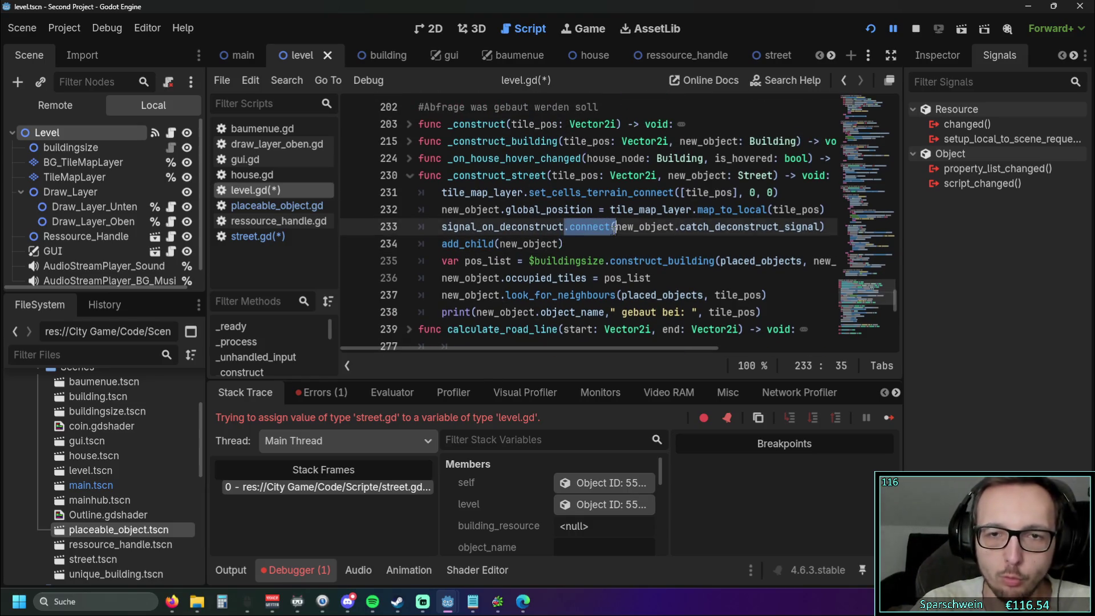
{"action": "key", "text": "Down"}
{"action": "left_click_drag", "start_coordinate": [680, 227], "coordinate": [819, 231]}
{"action": "left_click", "coordinate": [556, 228]}
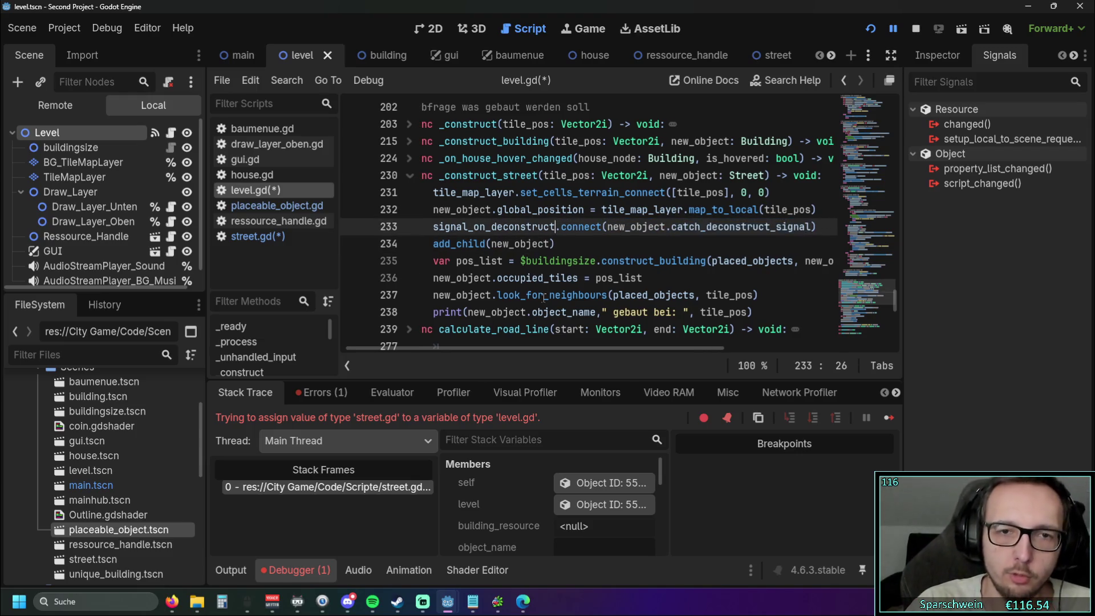
{"action": "scroll", "coordinate": [541, 354], "scroll_direction": "left", "scroll_amount": 1}
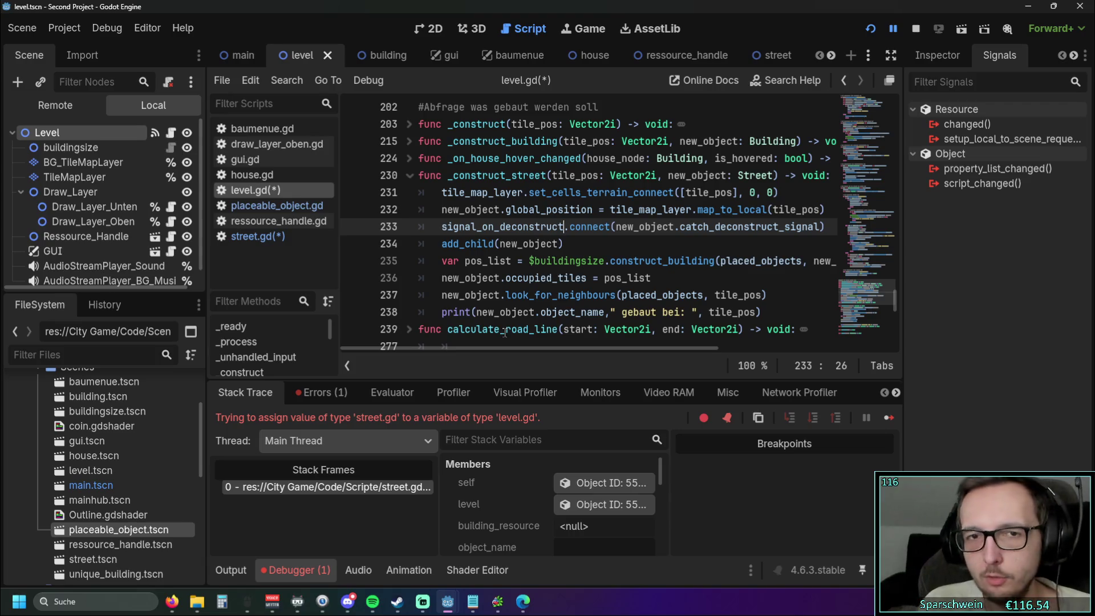
Step: Fold _construct_street and _deconstruct to bring hover_info_for_buildings into view
{"action": "scroll", "coordinate": [504, 332], "scroll_direction": "down", "scroll_amount": 10}
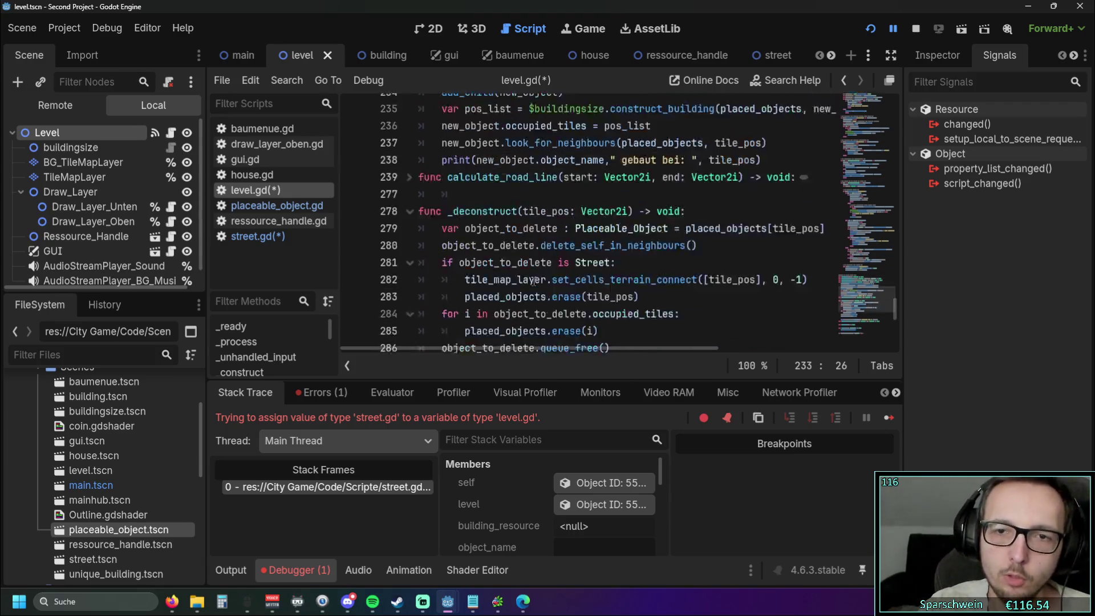
{"action": "scroll", "coordinate": [516, 291], "scroll_direction": "up", "scroll_amount": 5}
{"action": "scroll", "coordinate": [516, 290], "scroll_direction": "up", "scroll_amount": 10}
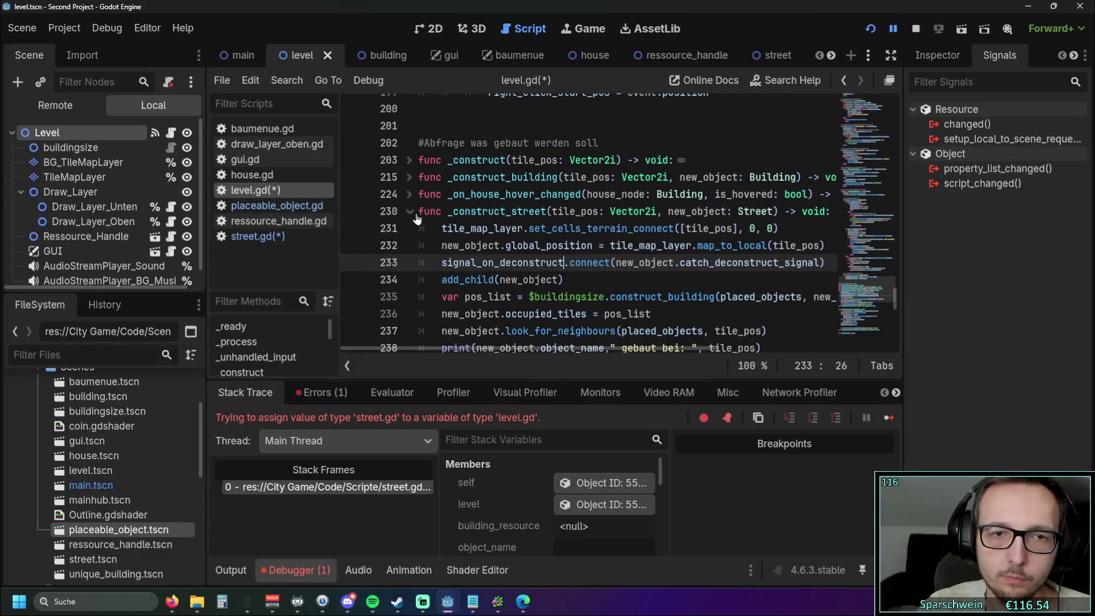
{"action": "left_click", "coordinate": [409, 211]}
{"action": "scroll", "coordinate": [455, 240], "scroll_direction": "down", "scroll_amount": 1}
{"action": "scroll", "coordinate": [437, 234], "scroll_direction": "down", "scroll_amount": 2}
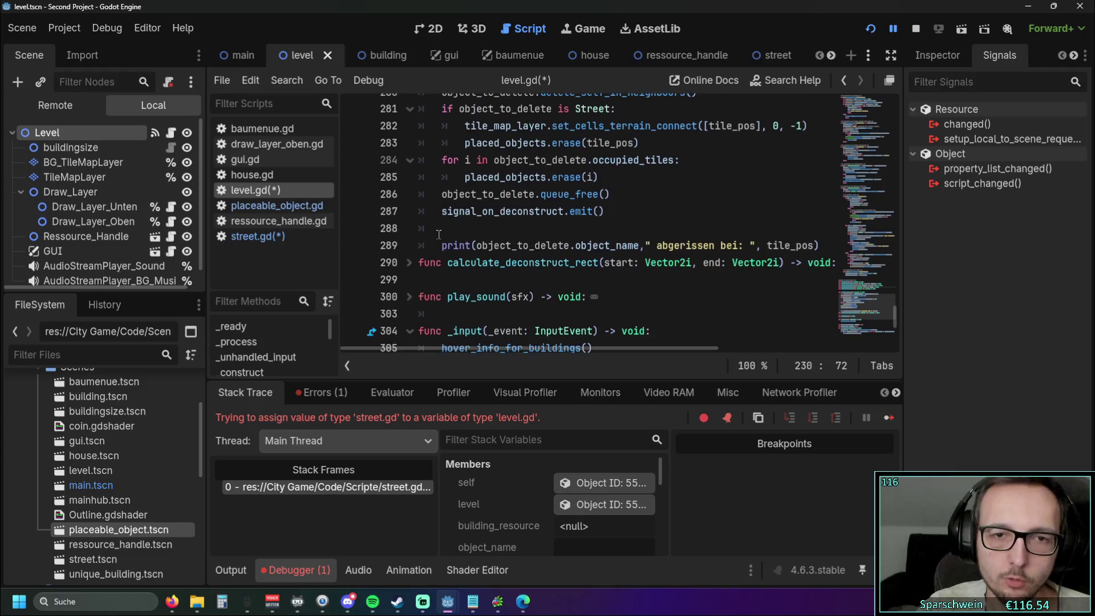
{"action": "scroll", "coordinate": [424, 205], "scroll_direction": "up", "scroll_amount": 2}
{"action": "left_click", "coordinate": [410, 160]}
{"action": "left_click", "coordinate": [409, 161]}
{"action": "left_click", "coordinate": [410, 160]}
{"action": "left_click", "coordinate": [410, 161]}
{"action": "left_click", "coordinate": [409, 160]}
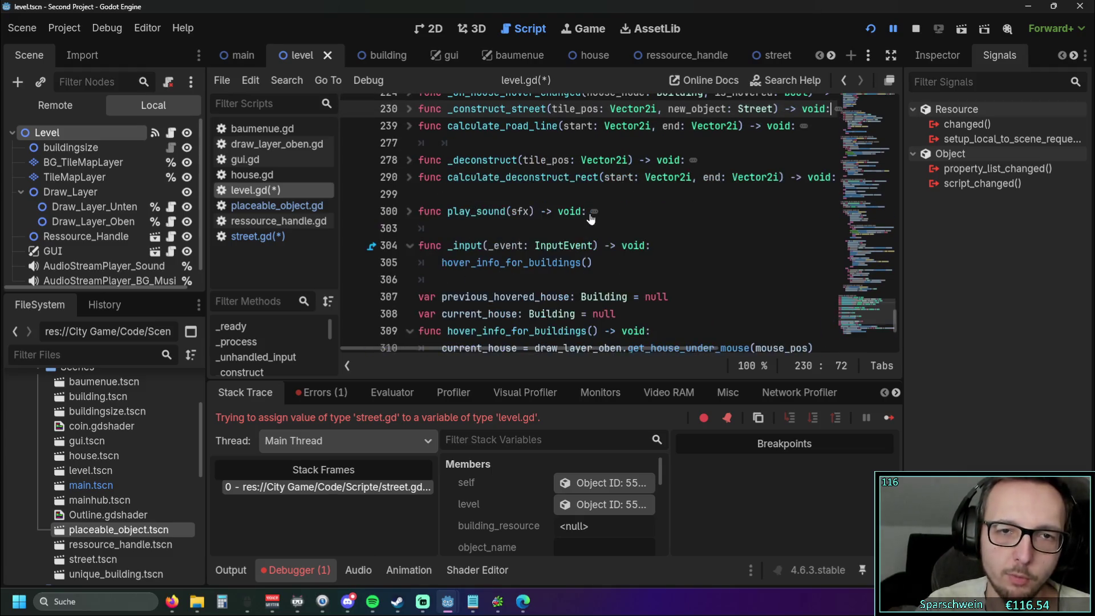
{"action": "scroll", "coordinate": [590, 214], "scroll_direction": "down", "scroll_amount": 1}
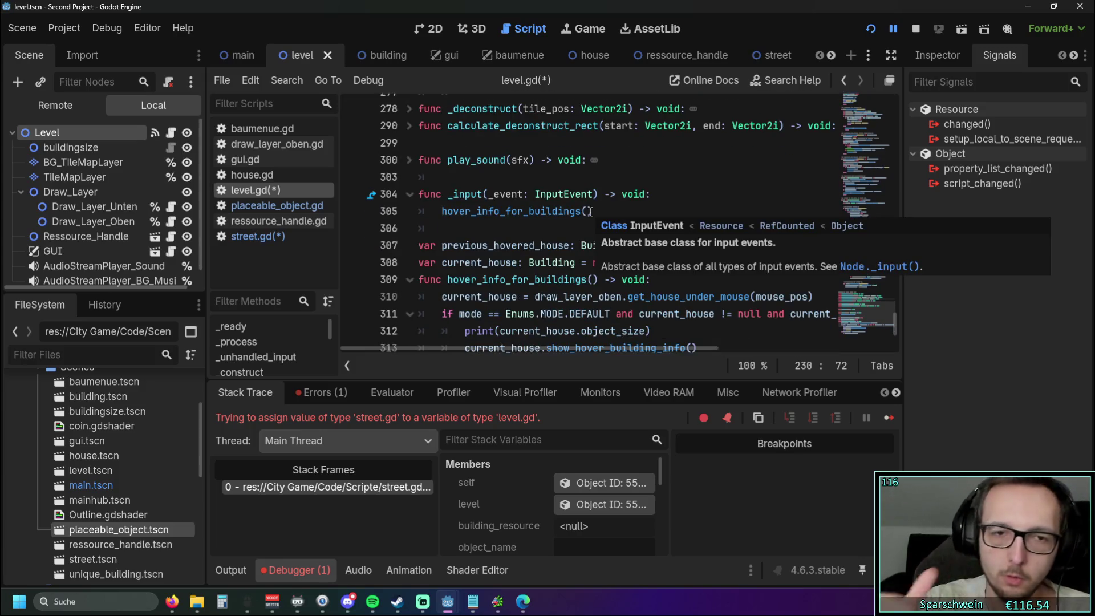
{"action": "scroll", "coordinate": [591, 211], "scroll_direction": "down", "scroll_amount": 3}
{"action": "scroll", "coordinate": [581, 226], "scroll_direction": "up", "scroll_amount": 3}
{"action": "scroll", "coordinate": [581, 226], "scroll_direction": "down", "scroll_amount": 10}
{"action": "scroll", "coordinate": [585, 227], "scroll_direction": "up", "scroll_amount": 10}
{"action": "scroll", "coordinate": [590, 230], "scroll_direction": "down", "scroll_amount": 10}
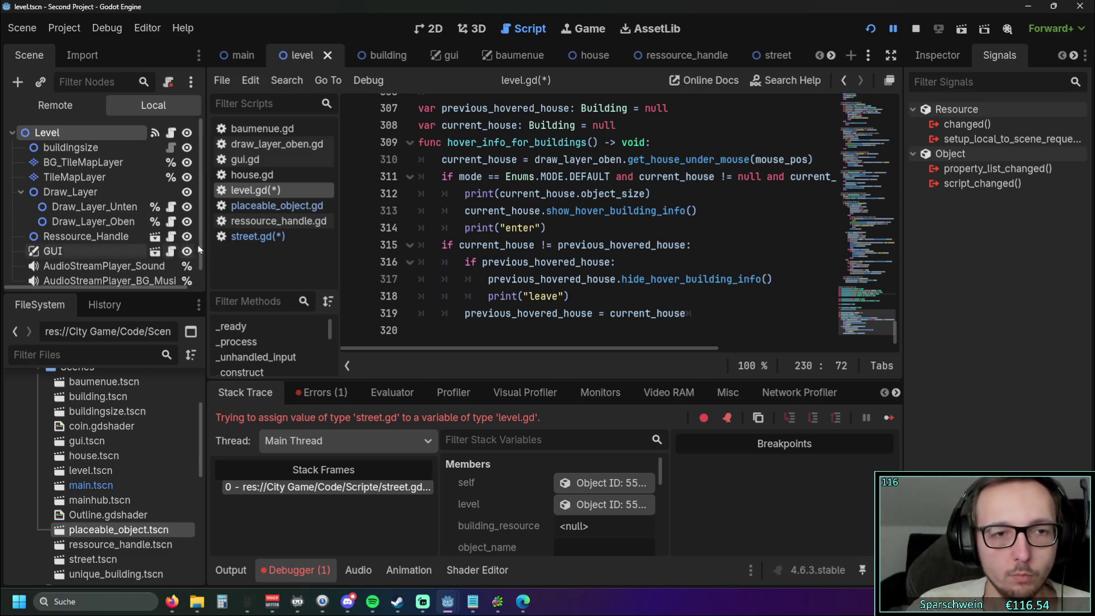
Step: Save the scripts and remove the extra empty line 8 from street.gd
{"action": "left_click", "coordinate": [551, 222]}
{"action": "key", "text": "ctrl+s"}
{"action": "left_click", "coordinate": [263, 240]}
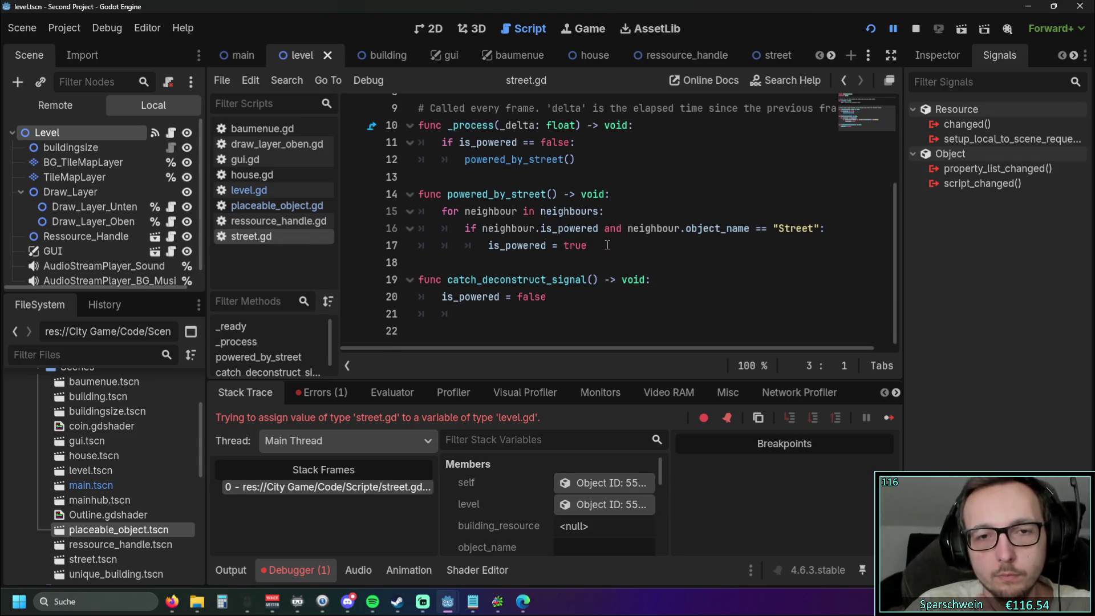
{"action": "scroll", "coordinate": [604, 243], "scroll_direction": "up", "scroll_amount": 2}
{"action": "scroll", "coordinate": [589, 242], "scroll_direction": "up", "scroll_amount": 2}
{"action": "left_click", "coordinate": [464, 227]}
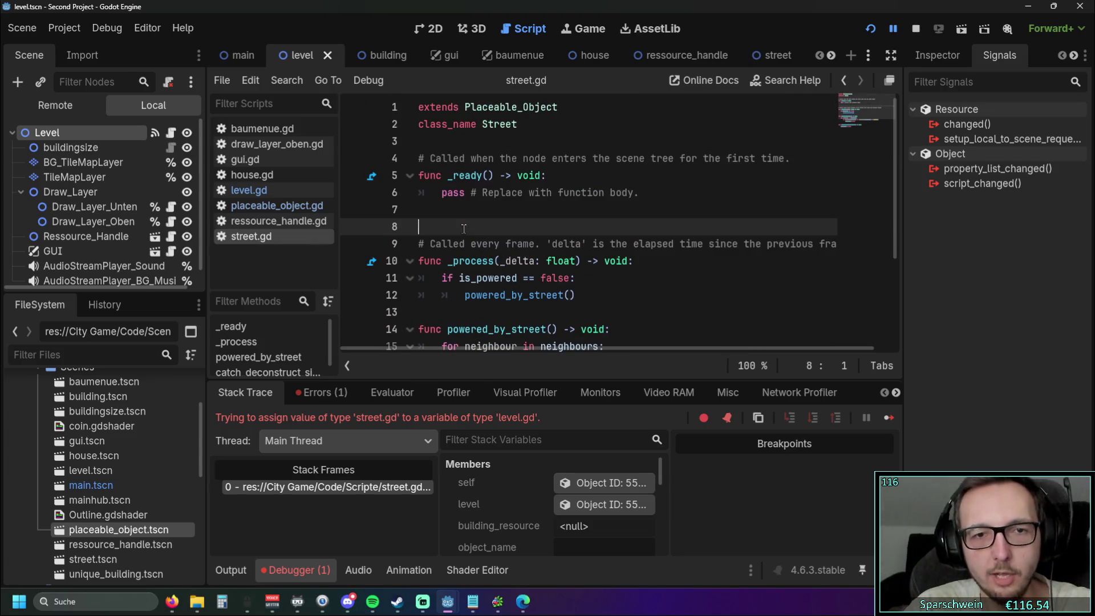
{"action": "key", "text": "BackSpace"}
{"action": "scroll", "coordinate": [479, 225], "scroll_direction": "down", "scroll_amount": 3}
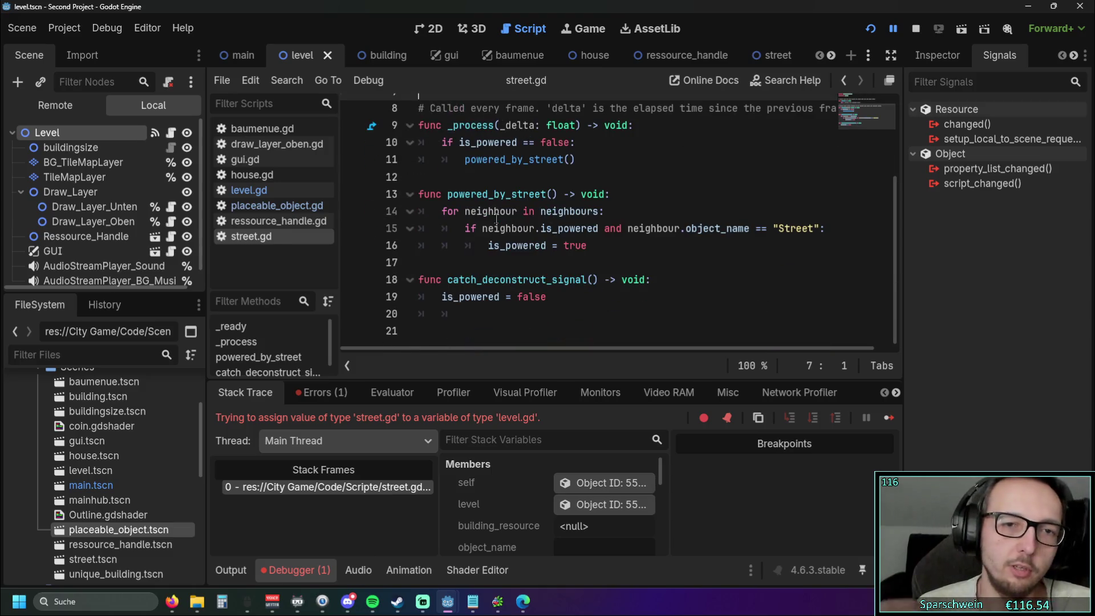
{"action": "scroll", "coordinate": [544, 308], "scroll_direction": "up", "scroll_amount": 3}
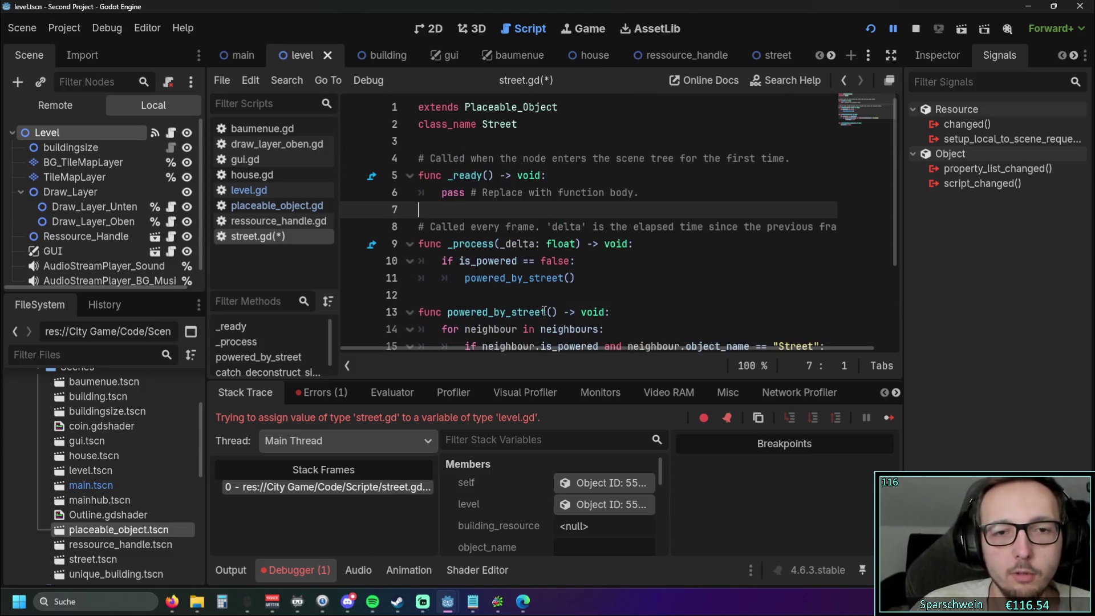
Step: Delete the test_print function and the signal_gelb connect line from ressource_handle.gd
{"action": "left_click", "coordinate": [268, 221]}
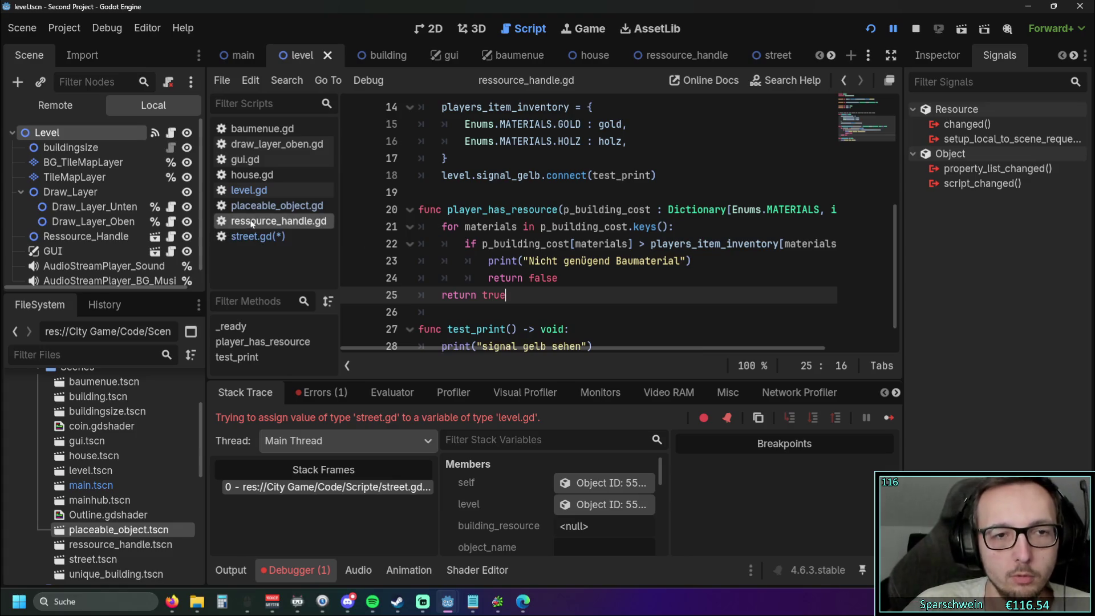
{"action": "scroll", "coordinate": [481, 275], "scroll_direction": "down", "scroll_amount": 1}
{"action": "left_click_drag", "start_coordinate": [479, 332], "coordinate": [422, 279]}
{"action": "key", "text": "BackSpace"}
{"action": "scroll", "coordinate": [493, 235], "scroll_direction": "up", "scroll_amount": 2}
{"action": "triple_click", "coordinate": [479, 246]}
{"action": "key", "text": "BackSpace"}
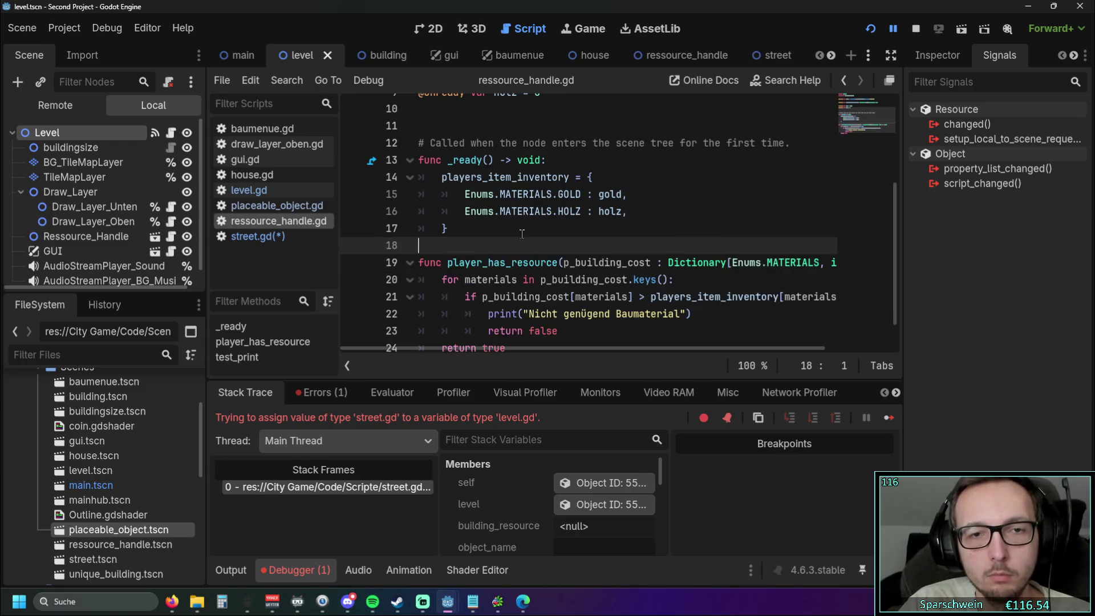
{"action": "scroll", "coordinate": [519, 231], "scroll_direction": "up", "scroll_amount": 3}
{"action": "scroll", "coordinate": [519, 228], "scroll_direction": "down", "scroll_amount": 4}
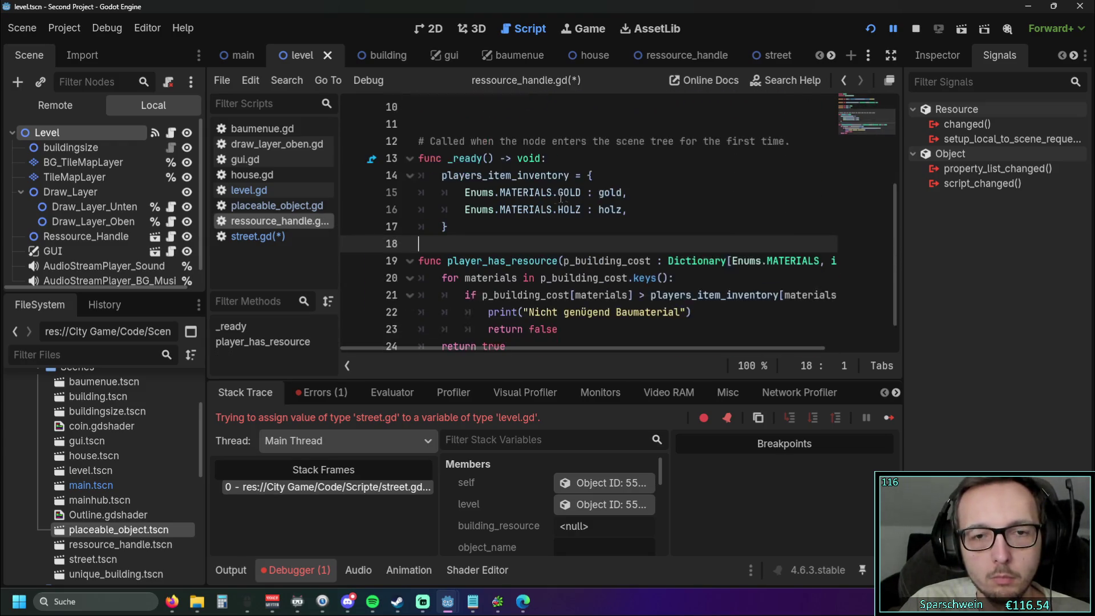
{"action": "key", "text": "Delete"}
{"action": "key", "text": "Delete"}
{"action": "scroll", "coordinate": [654, 218], "scroll_direction": "up", "scroll_amount": 4}
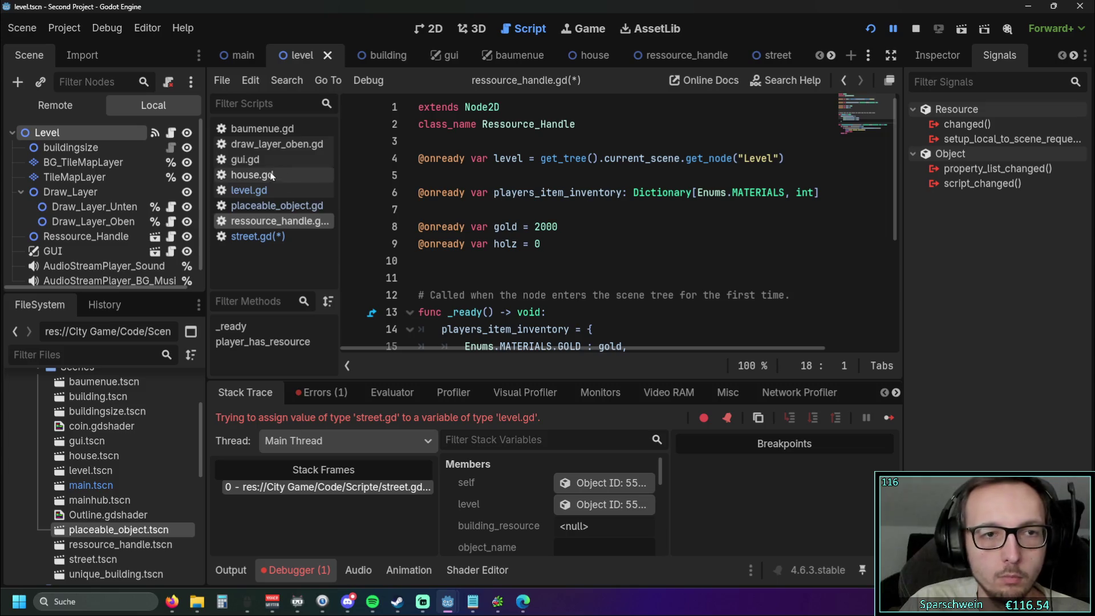
Step: Remove the 'signal signal_gelb()' declaration from level.gd and save
{"action": "left_click", "coordinate": [248, 190]}
{"action": "scroll", "coordinate": [524, 222], "scroll_direction": "down", "scroll_amount": 3}
{"action": "scroll", "coordinate": [525, 221], "scroll_direction": "up", "scroll_amount": 20}
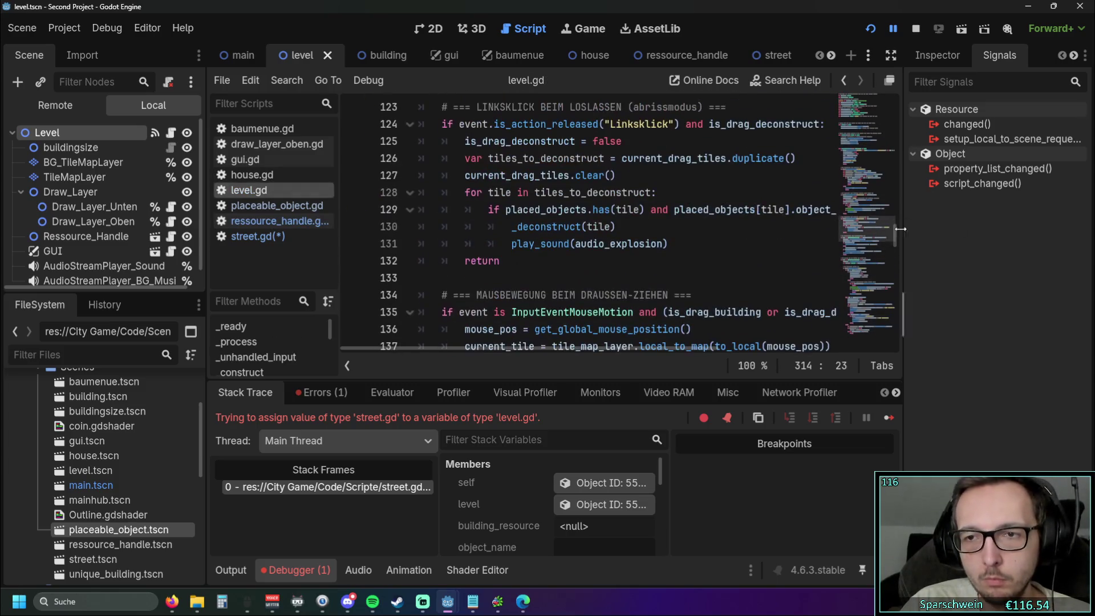
{"action": "left_click", "coordinate": [644, 160]}
{"action": "key", "text": "Home"}
{"action": "key", "text": "BackSpace"}
{"action": "key", "text": "ctrl+shift+k"}
{"action": "left_click", "coordinate": [643, 160]}
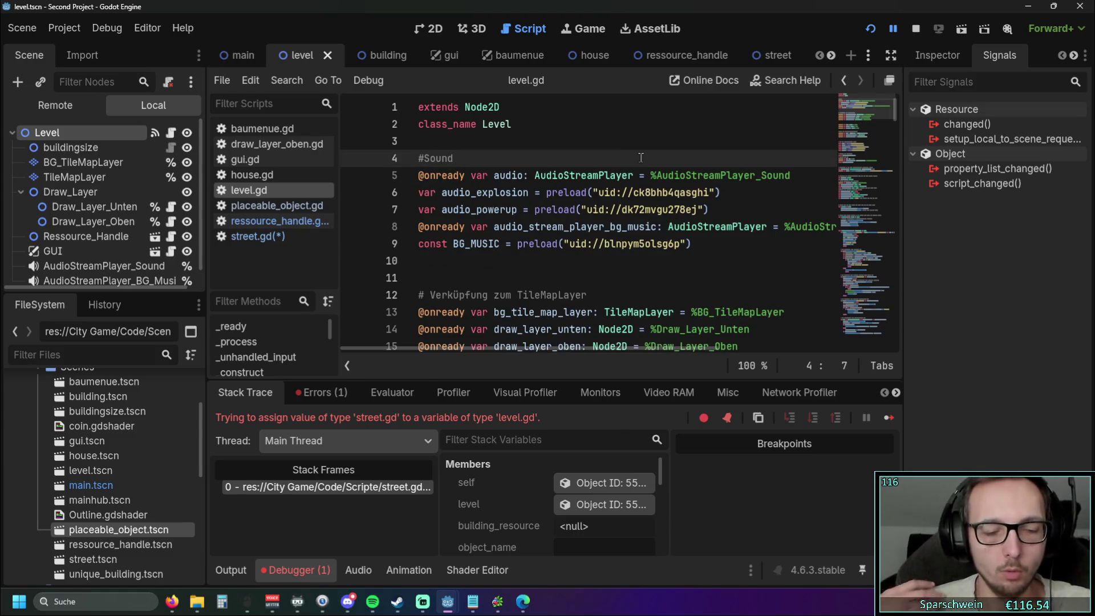
{"action": "key", "text": "ctrl+s"}
Step: Browse ressource_handle.gd and street.gd, ending on placeable_object.gd's construct function
{"action": "left_click", "coordinate": [274, 221]}
{"action": "scroll", "coordinate": [454, 255], "scroll_direction": "down", "scroll_amount": 4}
{"action": "left_click", "coordinate": [274, 205]}
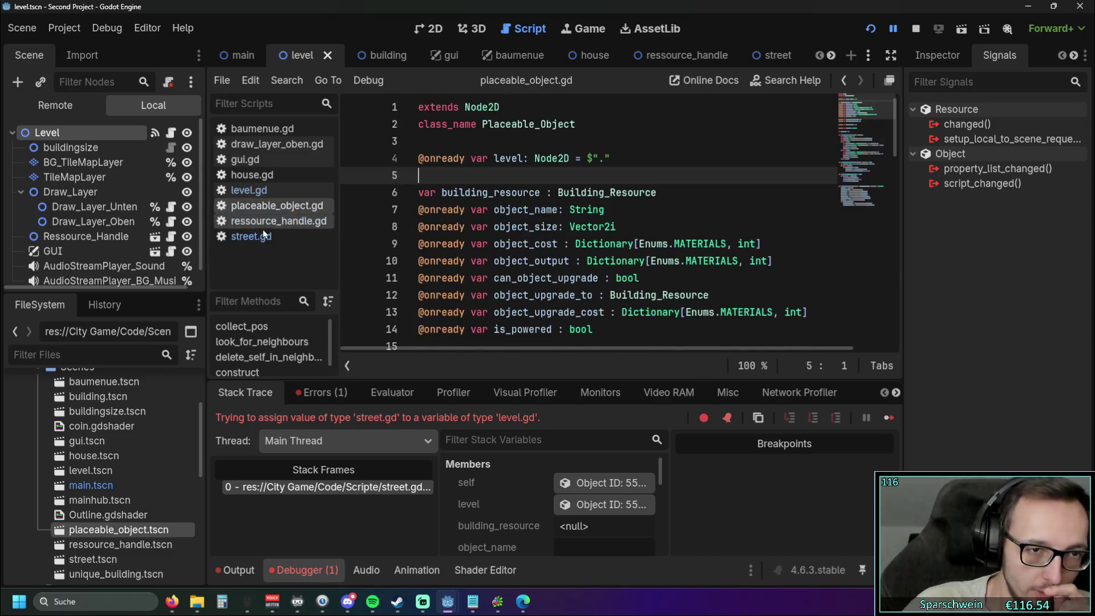
{"action": "left_click", "coordinate": [251, 236]}
{"action": "scroll", "coordinate": [488, 255], "scroll_direction": "down", "scroll_amount": 2}
{"action": "scroll", "coordinate": [489, 255], "scroll_direction": "up", "scroll_amount": 2}
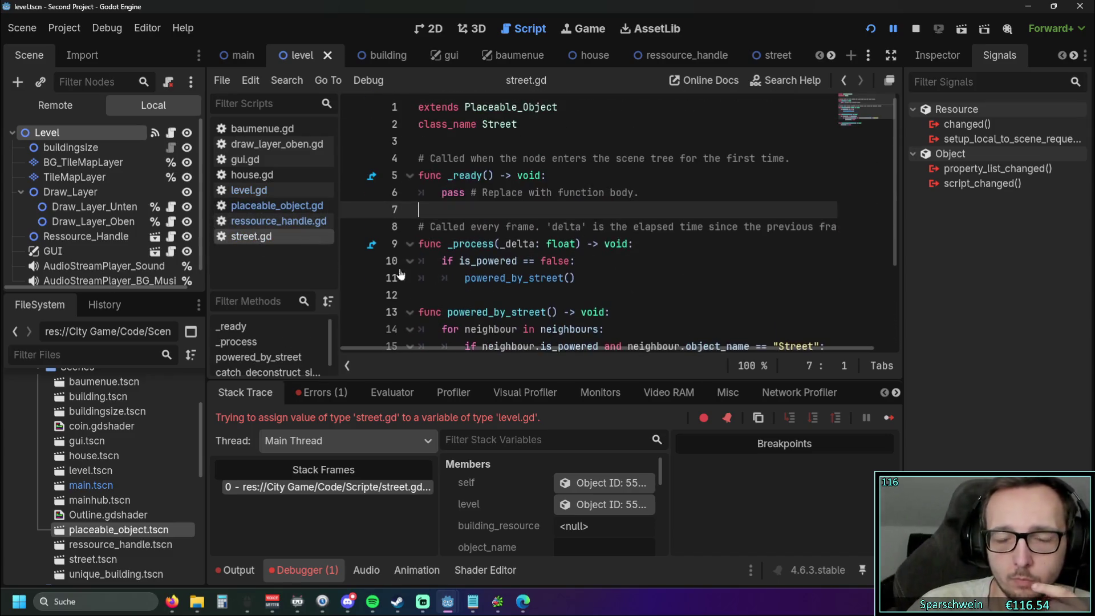
{"action": "key", "text": "ctrl+shift+comma"}
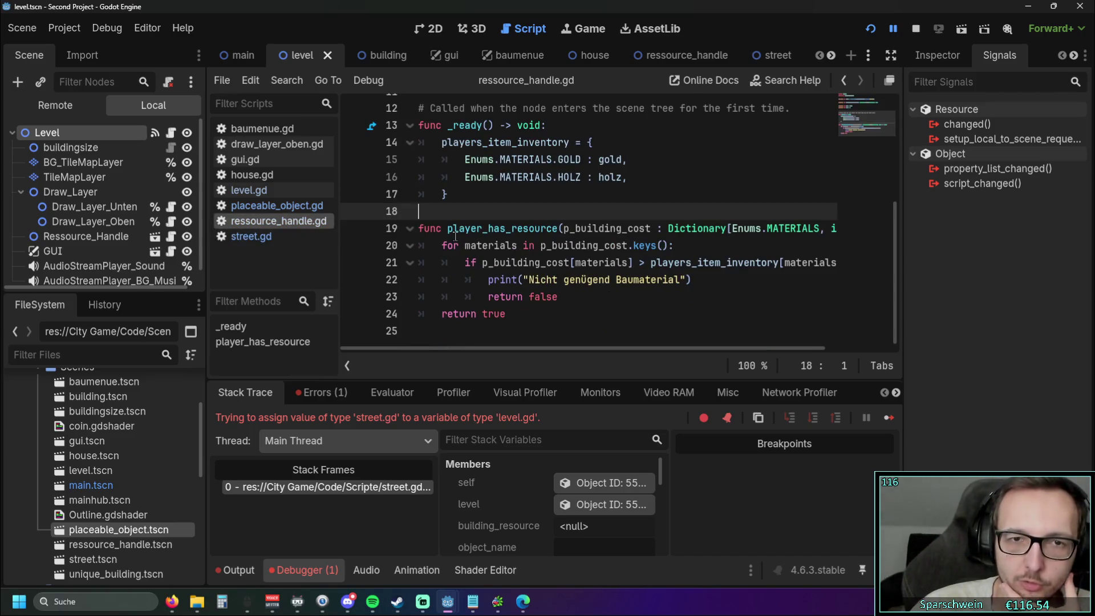
{"action": "key", "text": "ctrl+shift+comma"}
{"action": "scroll", "coordinate": [463, 238], "scroll_direction": "down", "scroll_amount": 15}
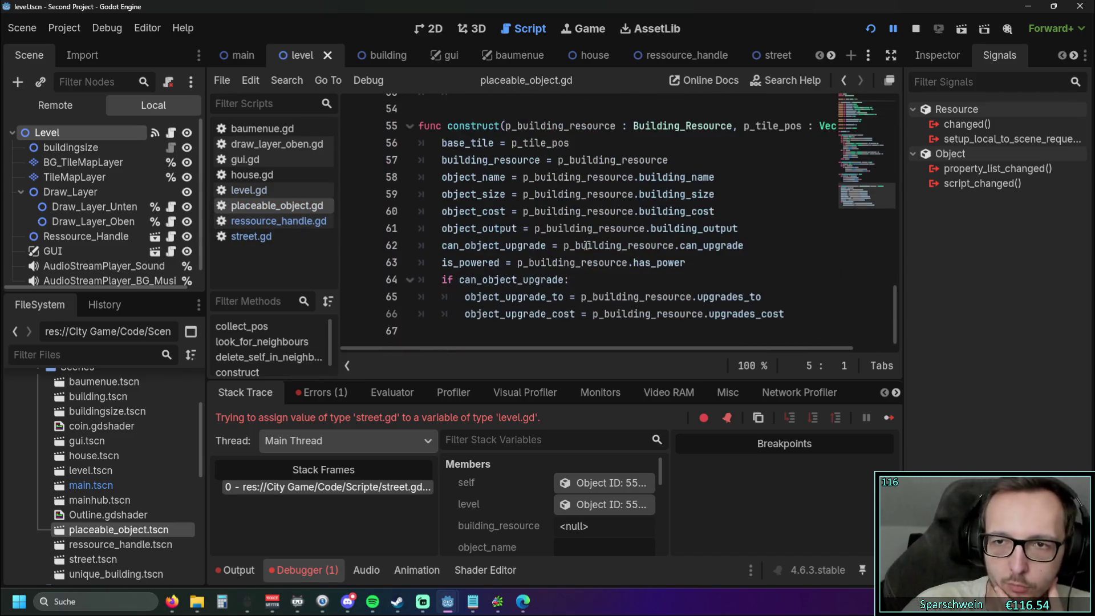
Step: Delete the leftover signal_gelb.emit() line from level.gd
{"action": "scroll", "coordinate": [486, 344], "scroll_direction": "up", "scroll_amount": 2}
{"action": "scroll", "coordinate": [515, 272], "scroll_direction": "up", "scroll_amount": 3}
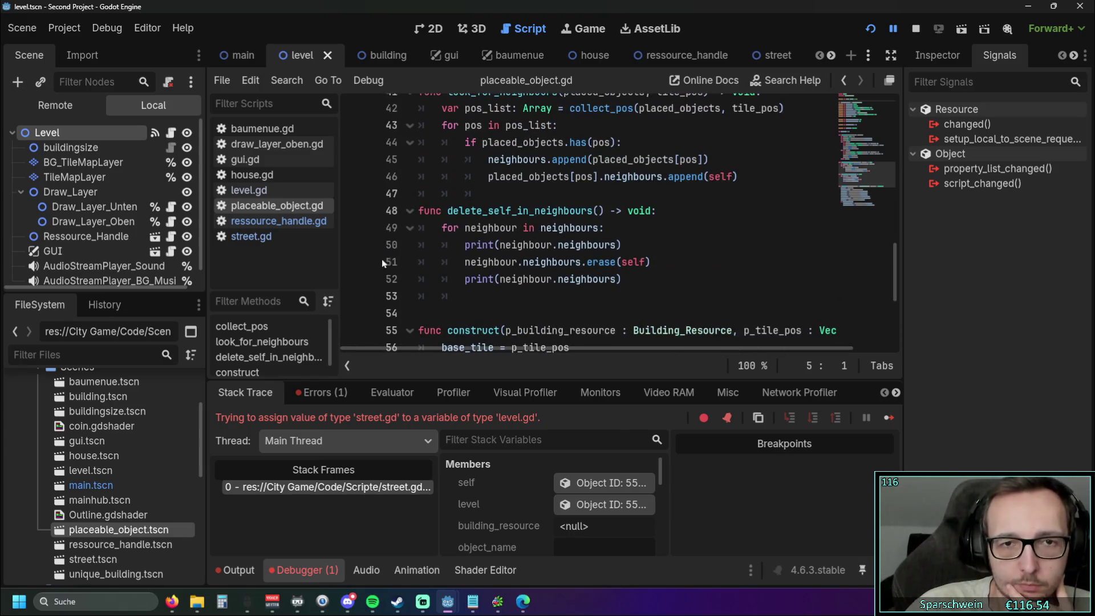
{"action": "key", "text": "ctrl+shift+period"}
{"action": "left_click", "coordinate": [249, 190]}
{"action": "scroll", "coordinate": [543, 268], "scroll_direction": "down", "scroll_amount": 20}
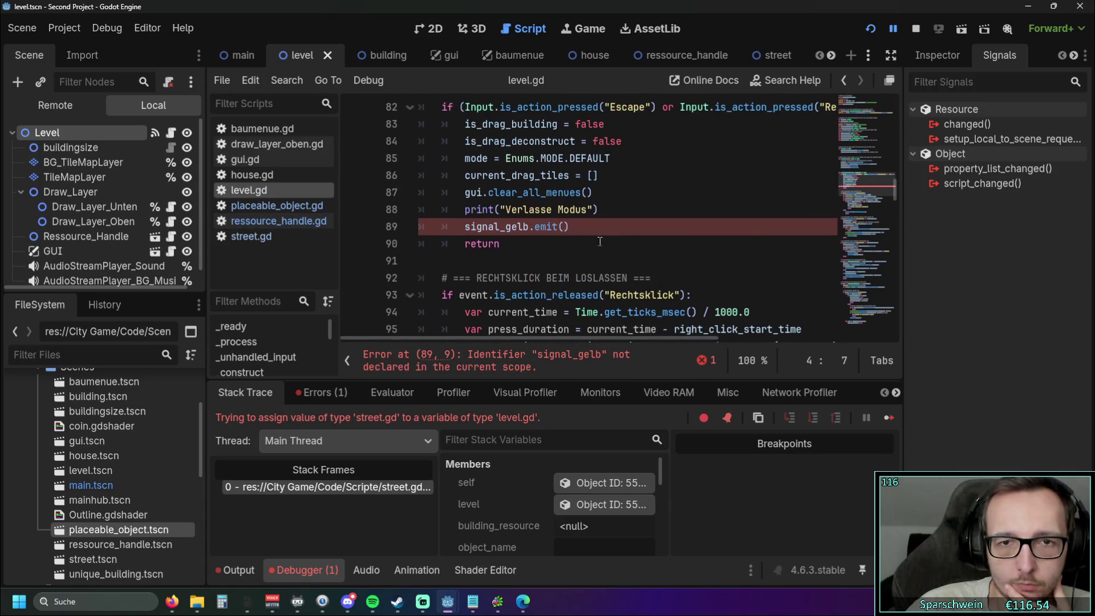
{"action": "key", "text": "BackSpace"}
{"action": "key", "text": "BackSpace"}
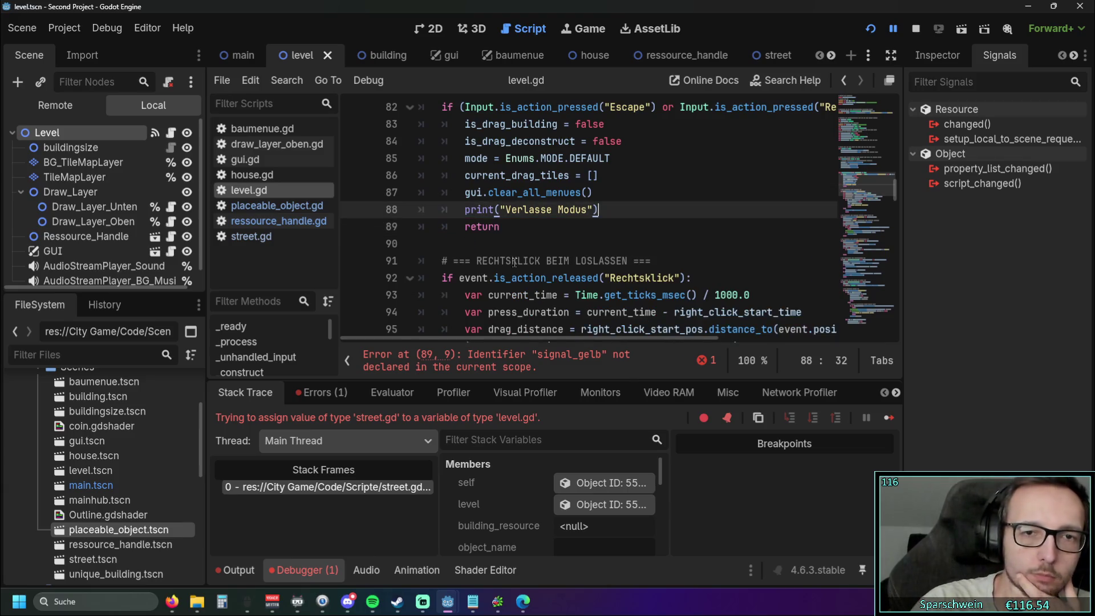
Step: Scroll down level.gd to the hover_info_for_buildings call in _input
{"action": "scroll", "coordinate": [508, 252], "scroll_direction": "down", "scroll_amount": 6}
{"action": "scroll", "coordinate": [508, 252], "scroll_direction": "down", "scroll_amount": 20}
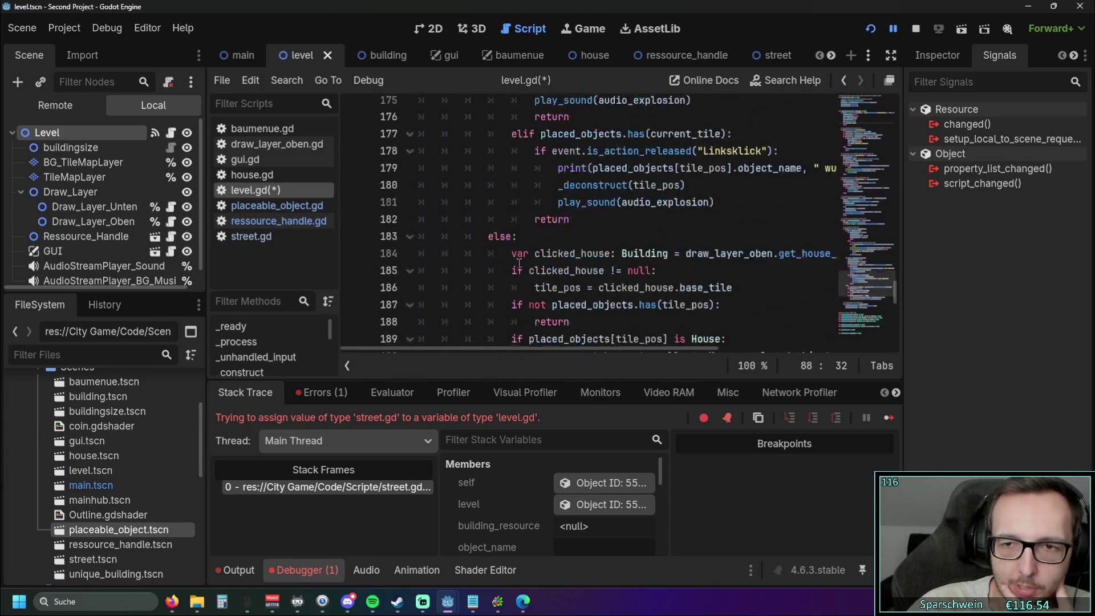
{"action": "mouse_move", "coordinate": [521, 261]}
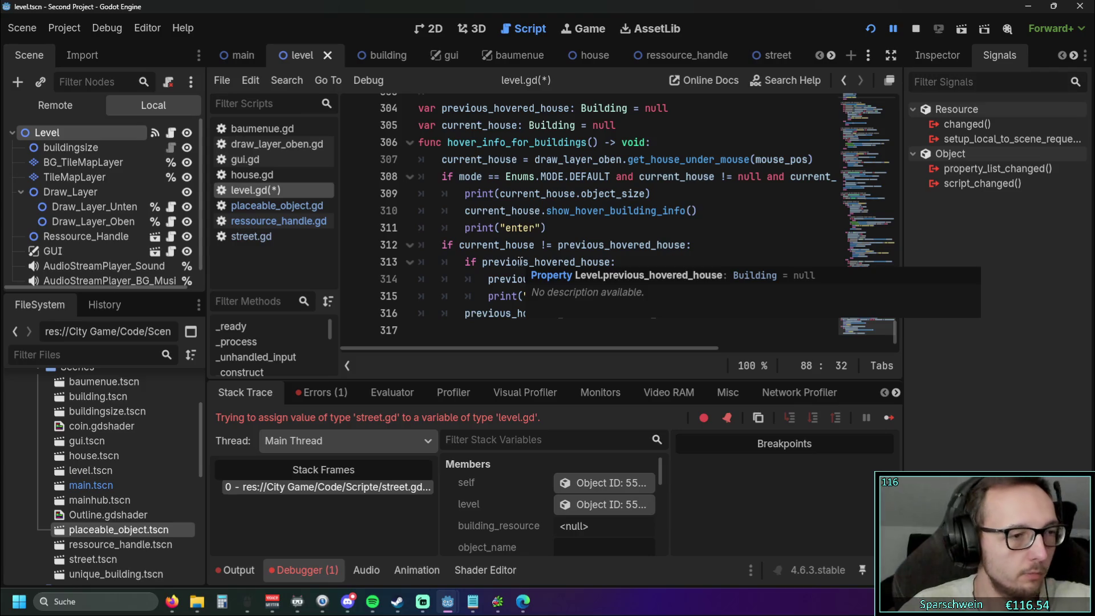
{"action": "left_click", "coordinate": [518, 330]}
{"action": "scroll", "coordinate": [547, 308], "scroll_direction": "up", "scroll_amount": 4}
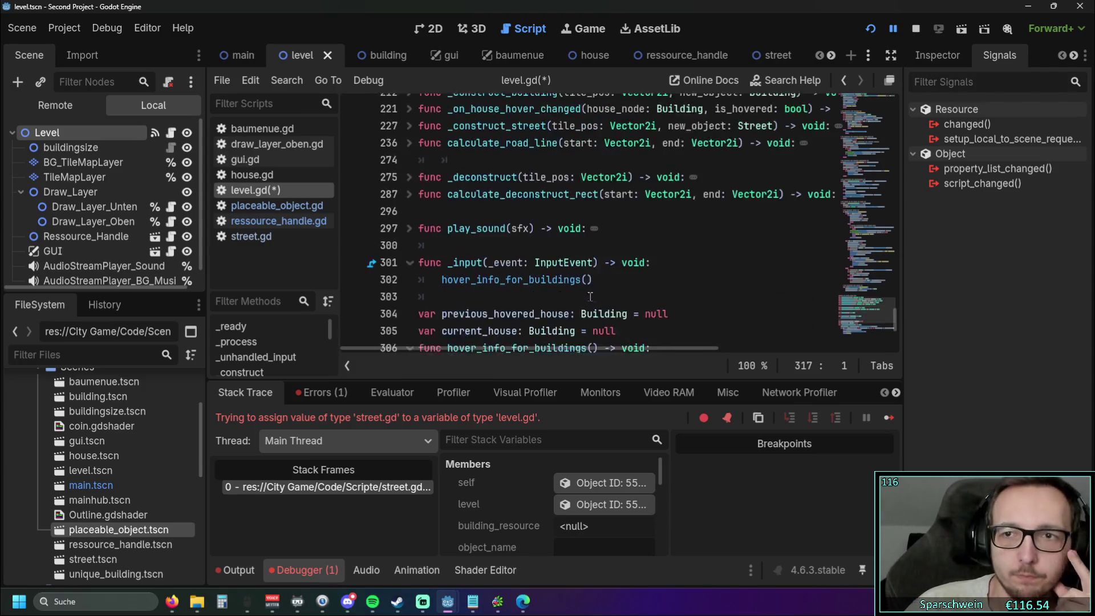
Step: Collapse the Debugger panel so level.gd's code fills the editor
{"action": "scroll", "coordinate": [593, 284], "scroll_direction": "down", "scroll_amount": 4}
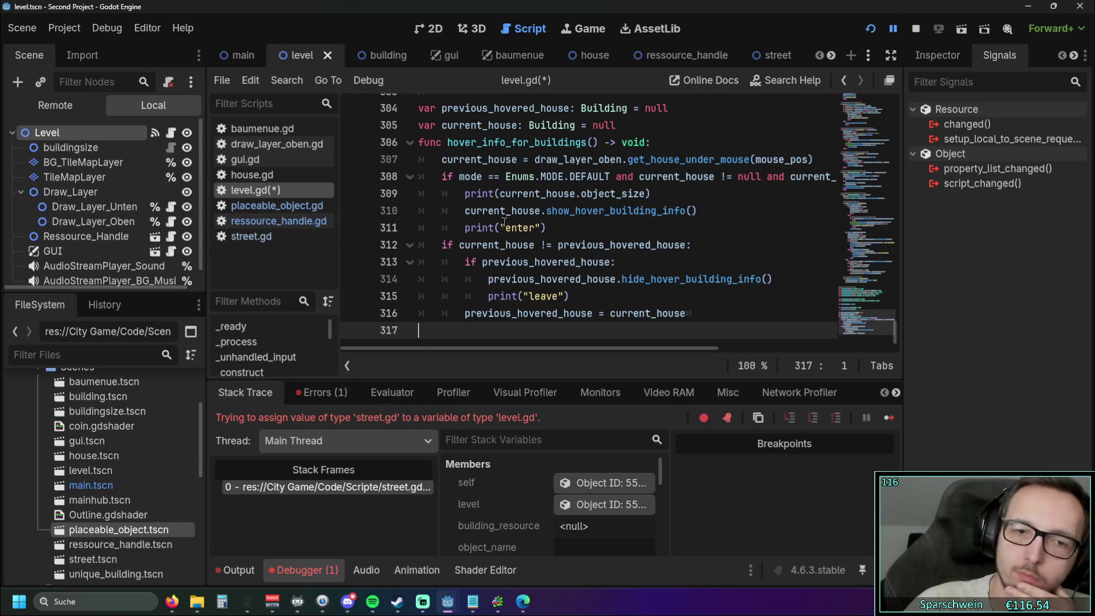
{"action": "scroll", "coordinate": [476, 244], "scroll_direction": "up", "scroll_amount": 10}
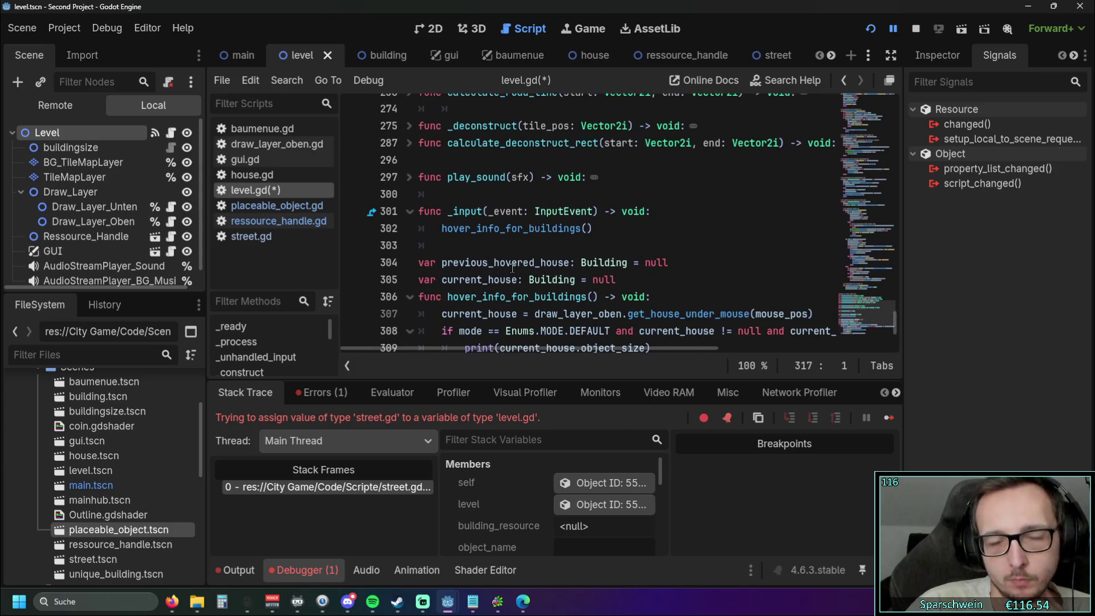
{"action": "scroll", "coordinate": [395, 272], "scroll_direction": "up", "scroll_amount": 1}
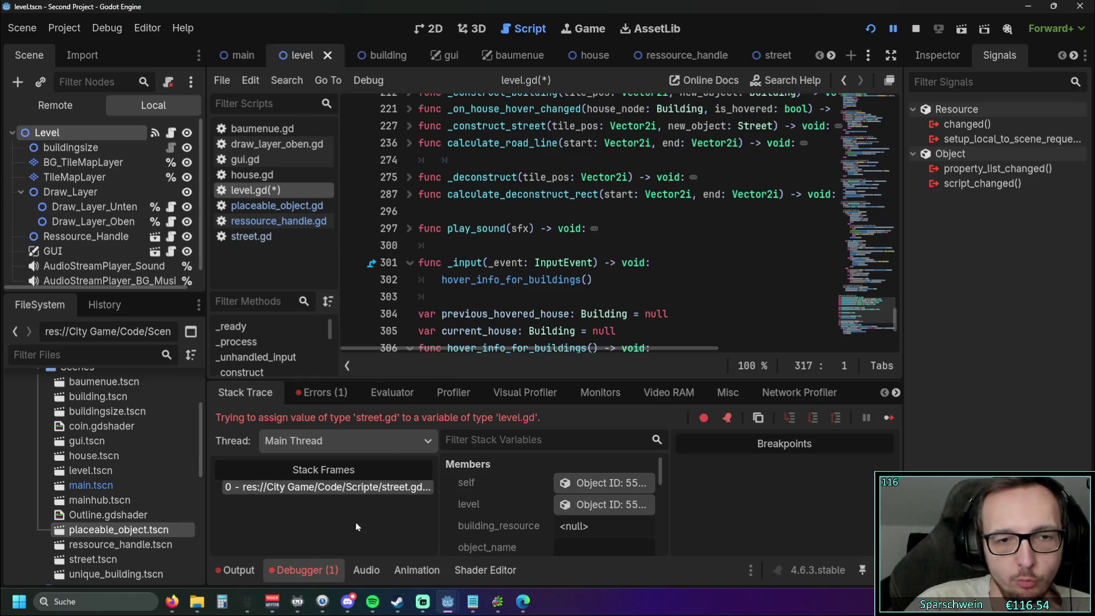
{"action": "left_click", "coordinate": [286, 563]}
Step: Read through hover_info_for_buildings and the input handling in level.gd
{"action": "scroll", "coordinate": [541, 356], "scroll_direction": "up", "scroll_amount": 8}
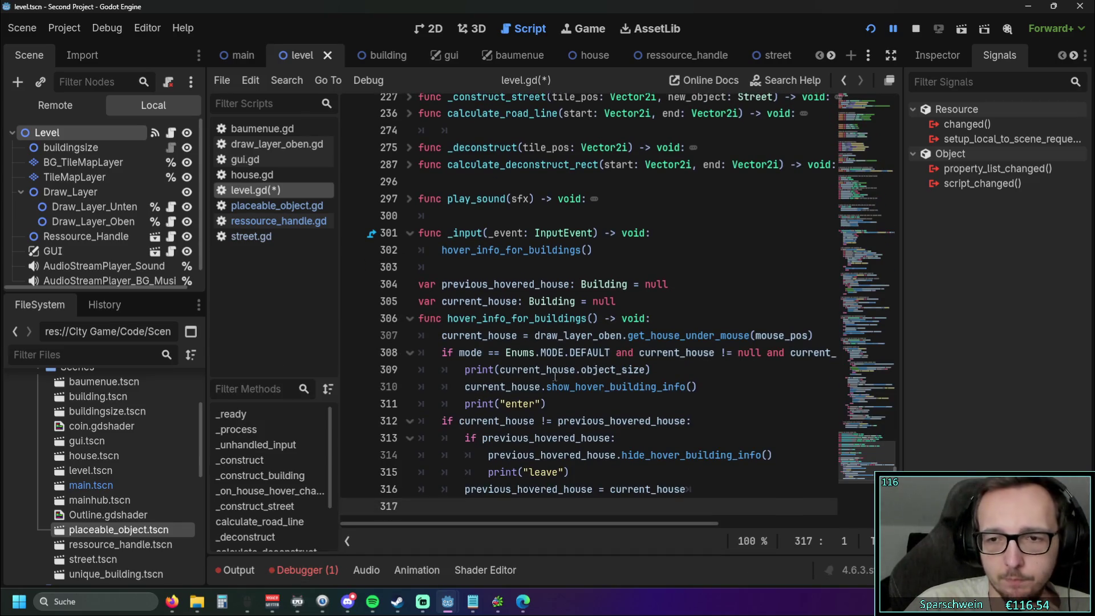
{"action": "scroll", "coordinate": [541, 356], "scroll_direction": "up", "scroll_amount": 9}
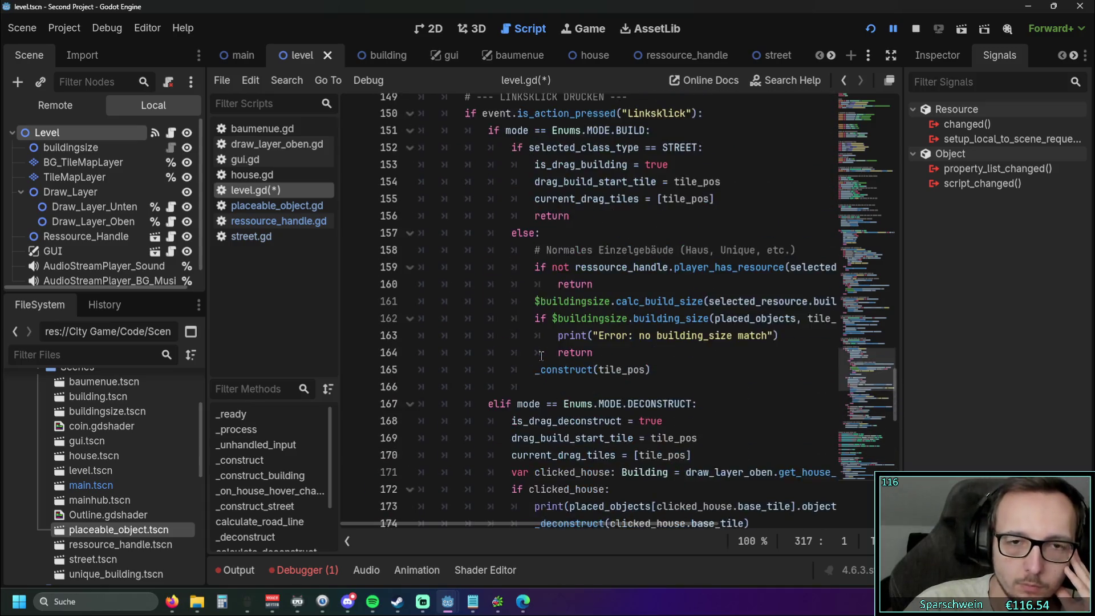
{"action": "scroll", "coordinate": [541, 356], "scroll_direction": "up", "scroll_amount": 8}
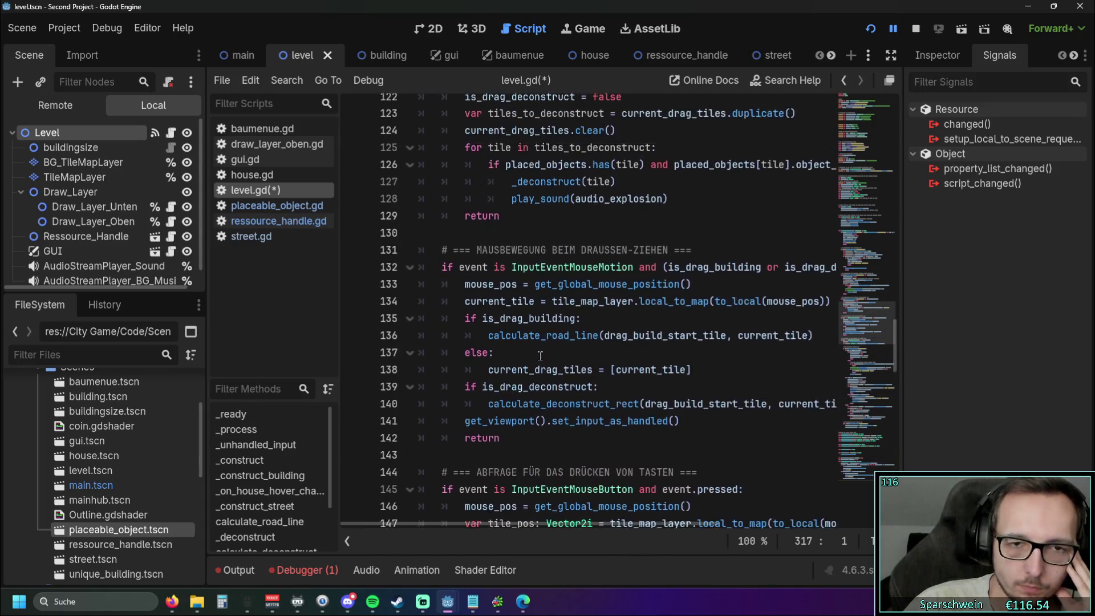
{"action": "scroll", "coordinate": [537, 356], "scroll_direction": "up", "scroll_amount": 4}
{"action": "scroll", "coordinate": [538, 356], "scroll_direction": "down", "scroll_amount": 17}
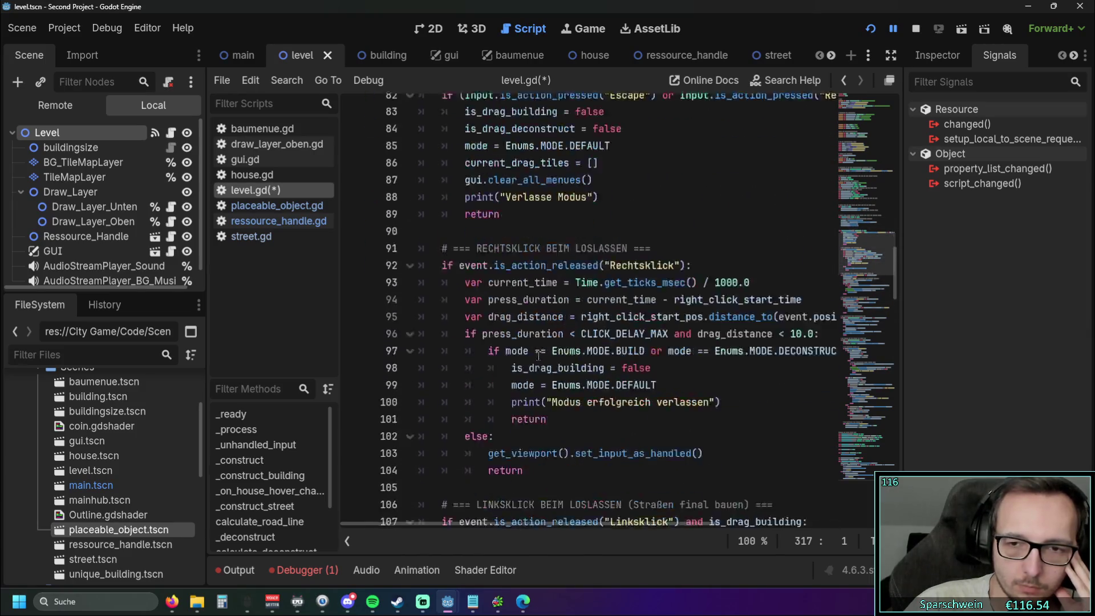
{"action": "scroll", "coordinate": [538, 353], "scroll_direction": "down", "scroll_amount": 15}
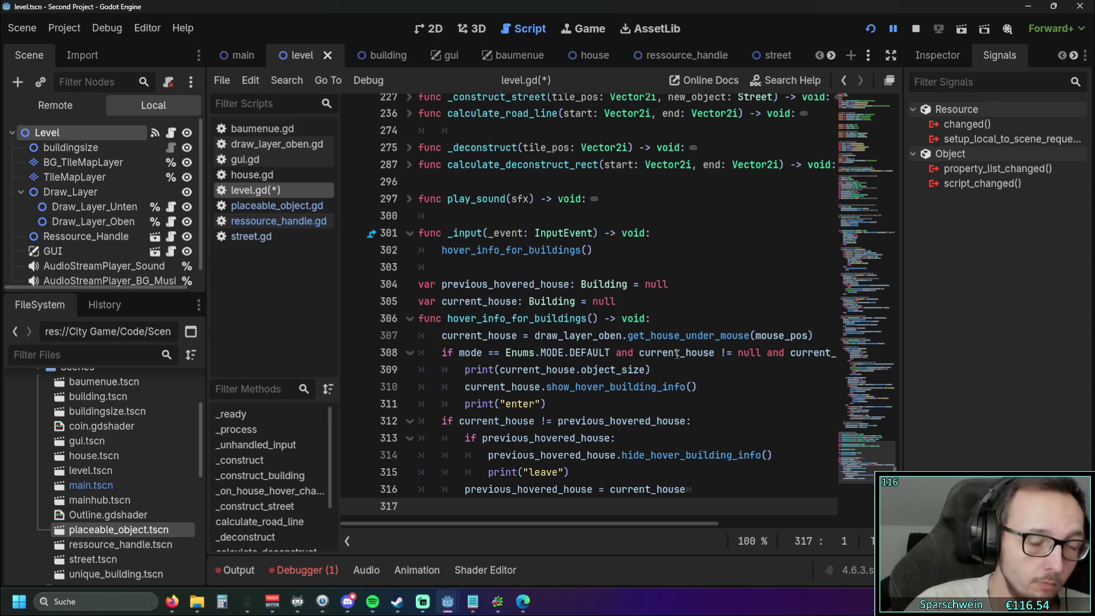
{"action": "mouse_move", "coordinate": [676, 354]}
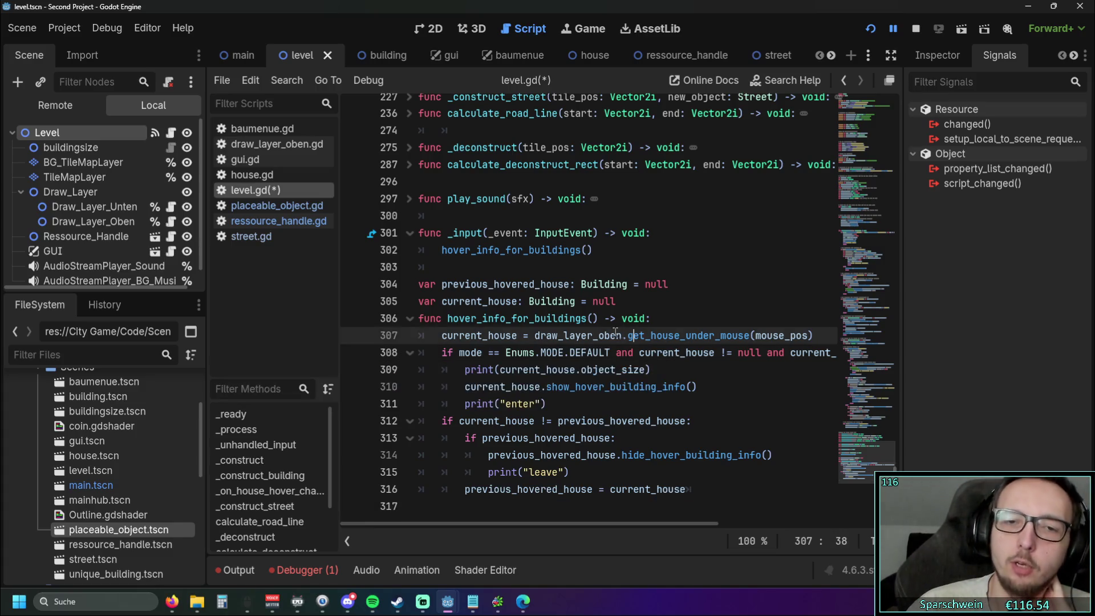
{"action": "left_click", "coordinate": [275, 205]}
Step: In street.gd, jump to the function connected to Level's signal_update_gui
{"action": "left_click", "coordinate": [274, 221]}
{"action": "left_click", "coordinate": [271, 236]}
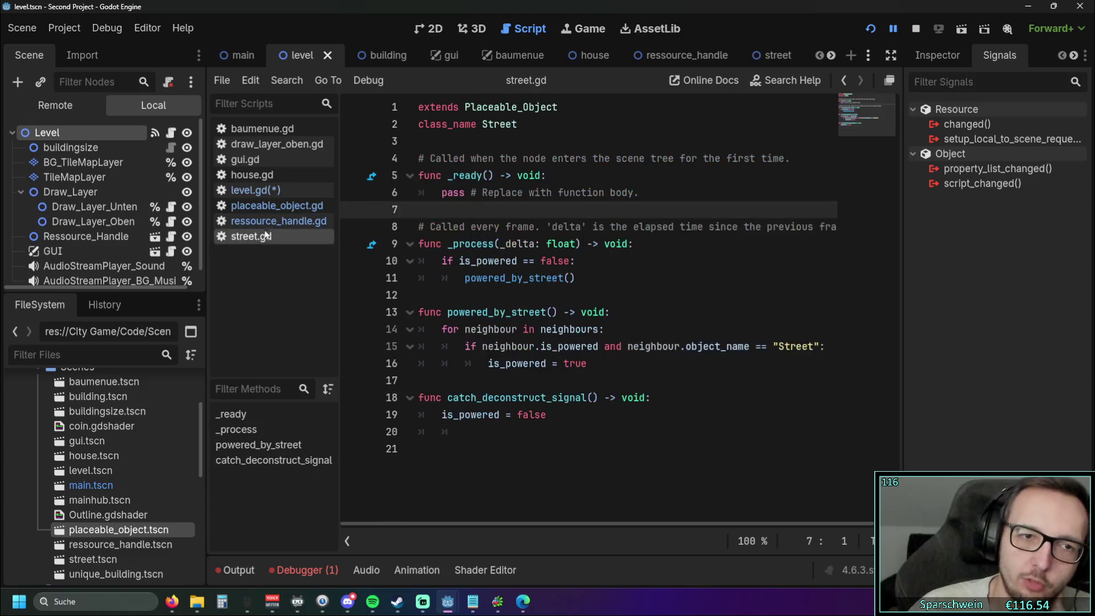
{"action": "left_click", "coordinate": [270, 205]}
{"action": "key", "text": "alt+Left"}
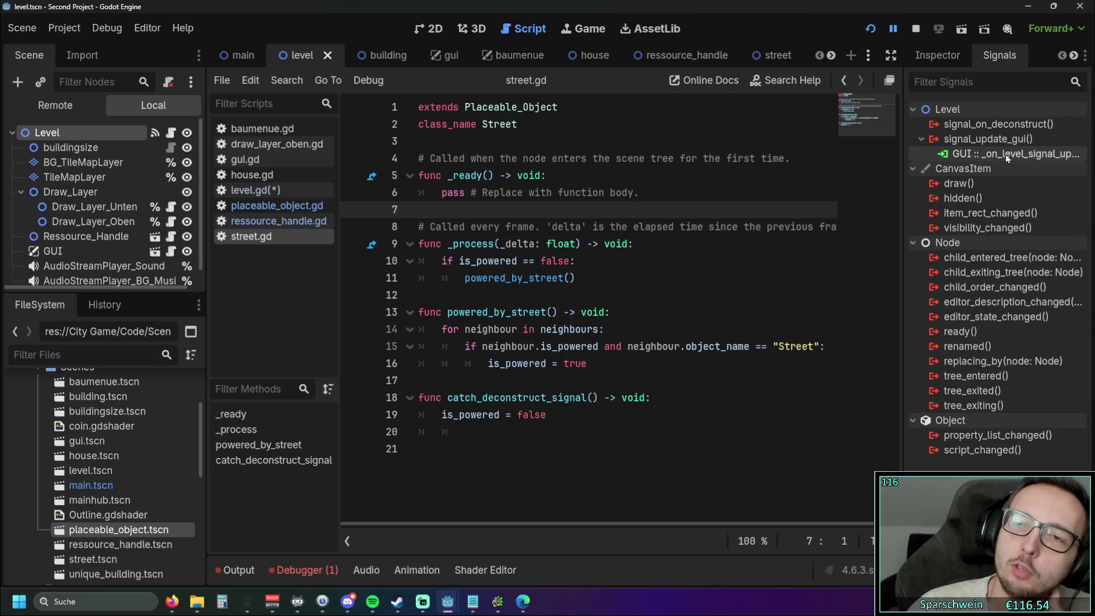
{"action": "double_click", "coordinate": [1005, 154]}
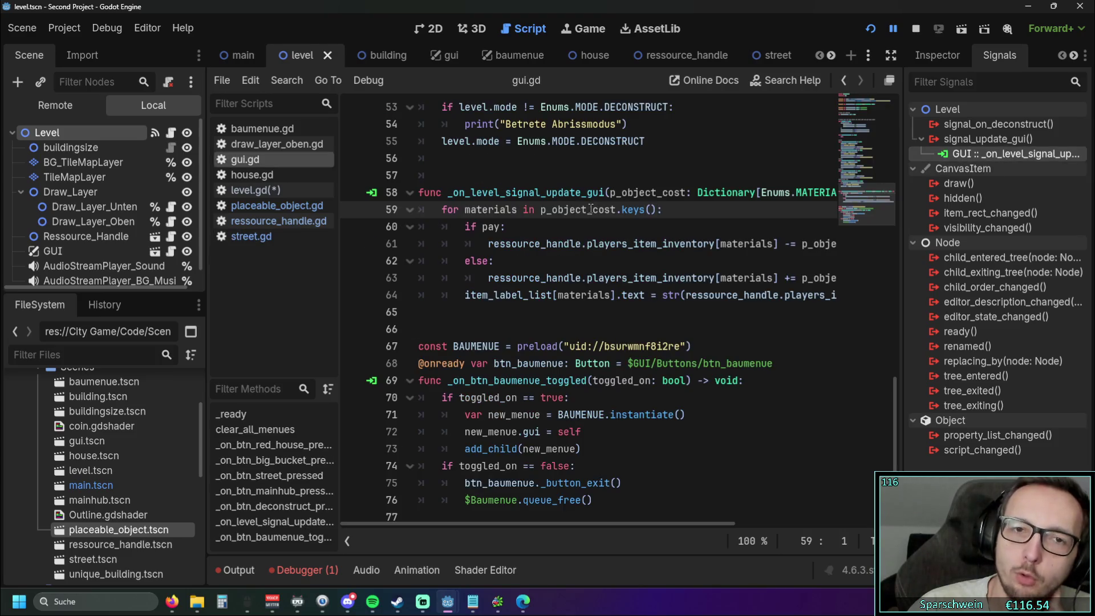
{"action": "scroll", "coordinate": [590, 210], "scroll_direction": "up", "scroll_amount": 1}
{"action": "scroll", "coordinate": [517, 260], "scroll_direction": "up", "scroll_amount": 1}
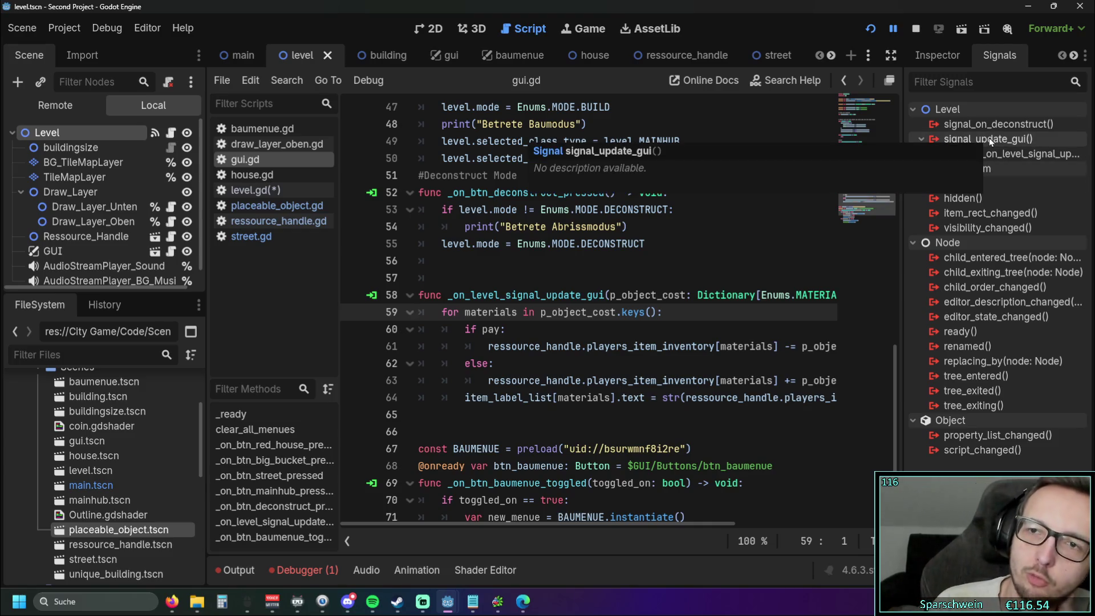
{"action": "left_click", "coordinate": [737, 254]}
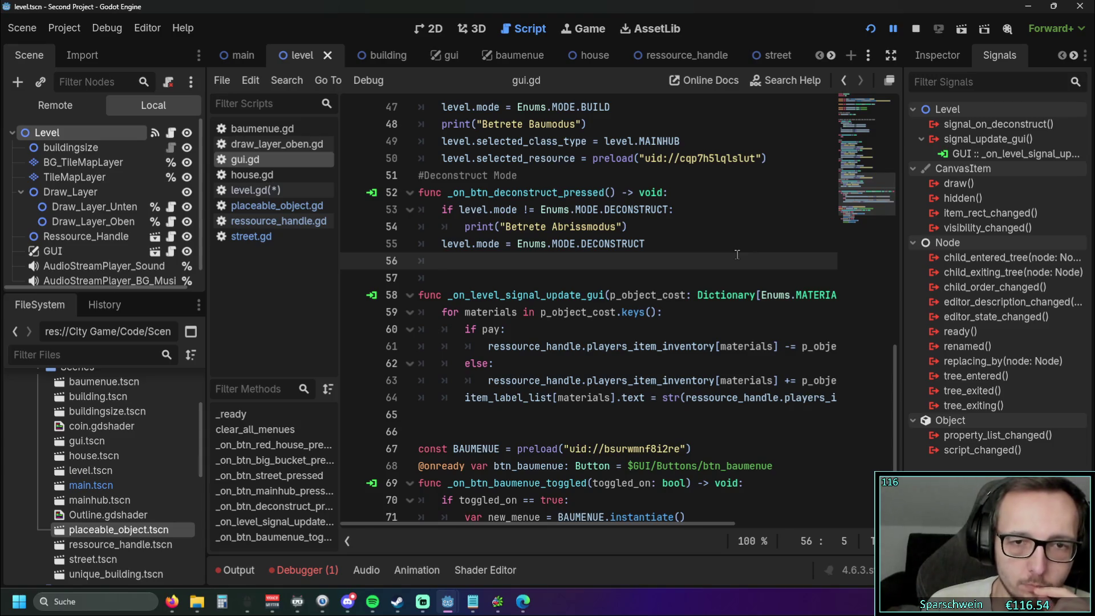
Step: Open ressource_handle.gd to see the players_item_inventory setup with gold and holz
{"action": "scroll", "coordinate": [736, 254], "scroll_direction": "up", "scroll_amount": 4}
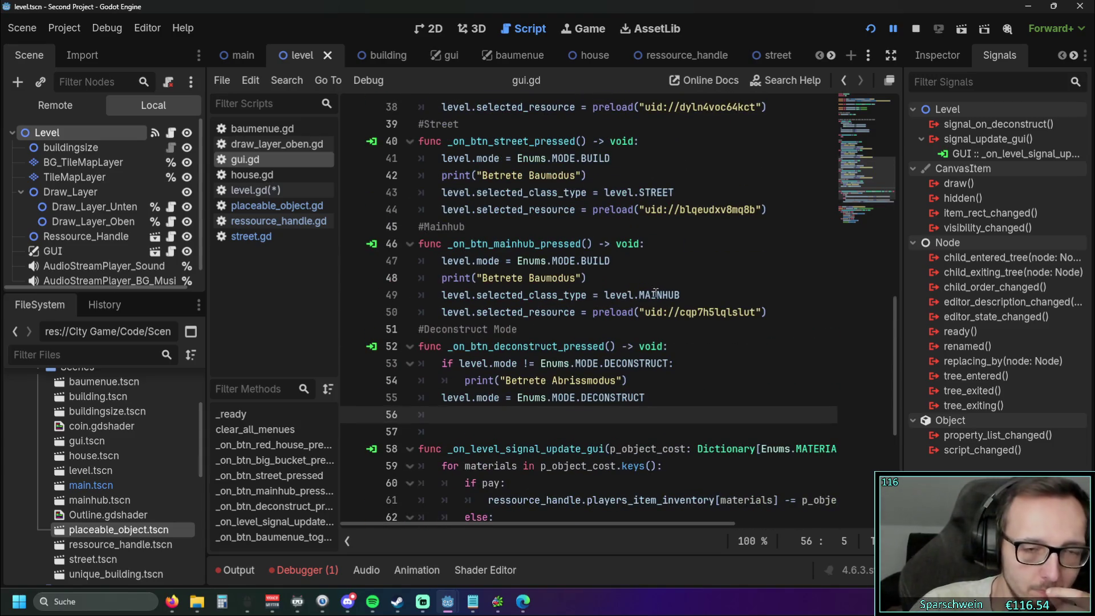
{"action": "scroll", "coordinate": [656, 293], "scroll_direction": "down", "scroll_amount": 6}
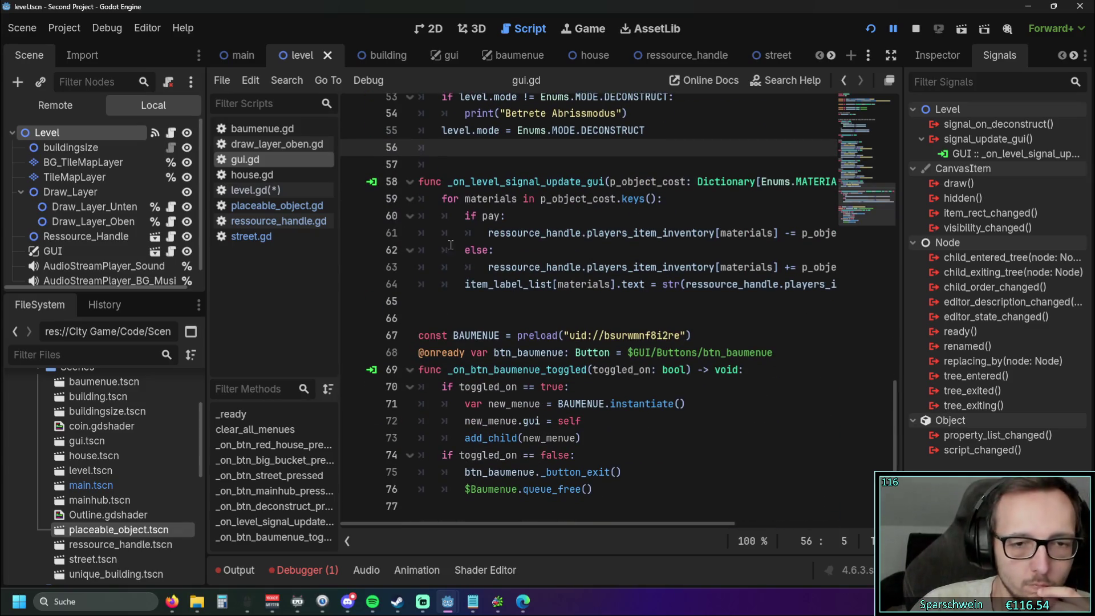
{"action": "left_click", "coordinate": [292, 237]}
{"action": "left_click", "coordinate": [280, 221]}
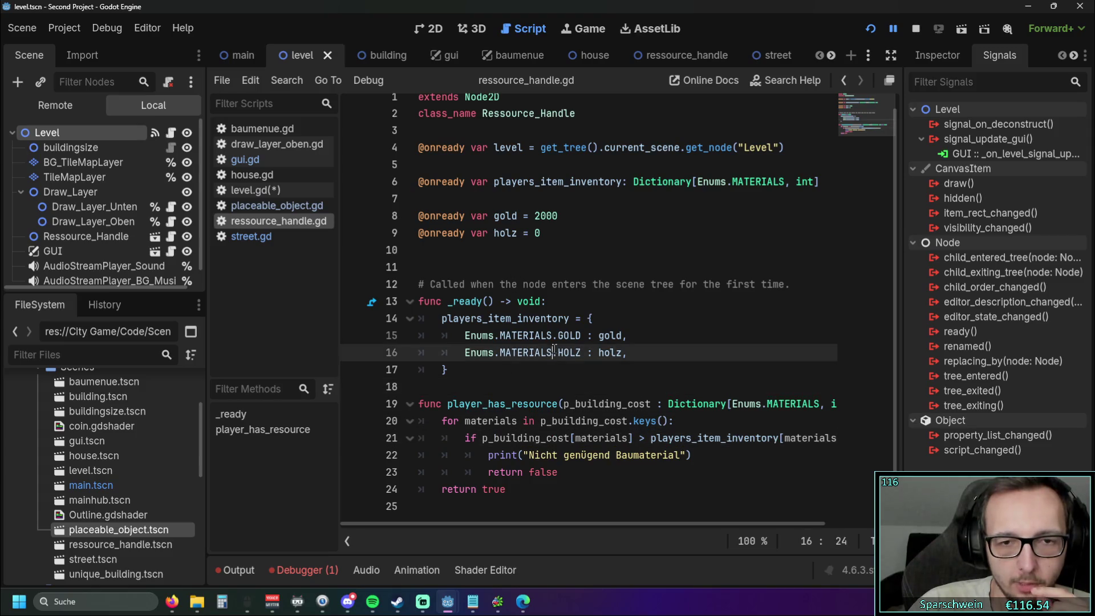
{"action": "left_click", "coordinate": [582, 287]}
{"action": "left_click", "coordinate": [670, 287]}
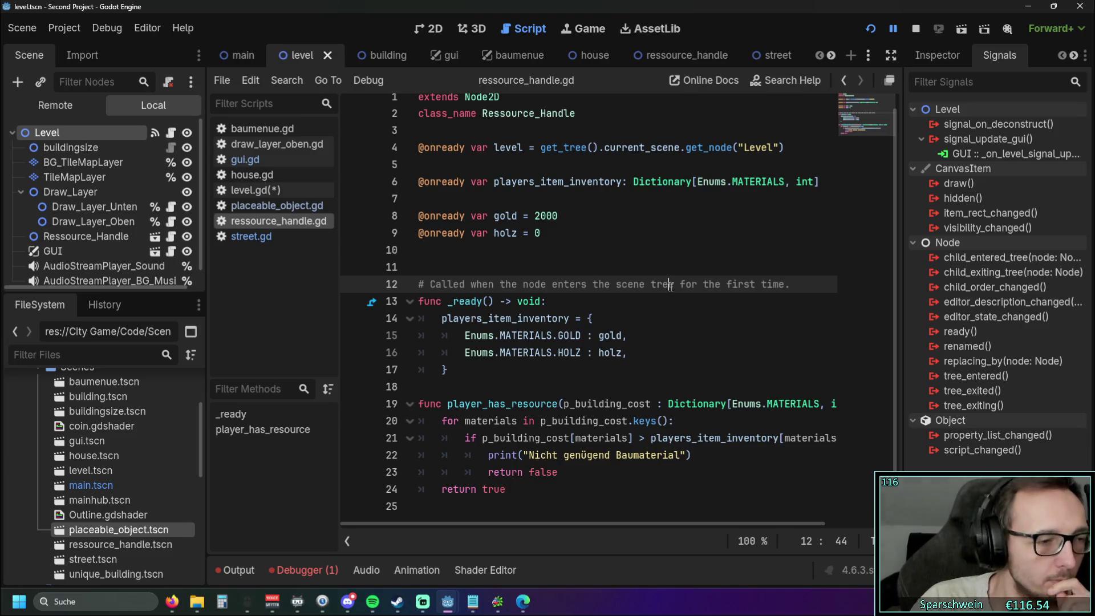
{"action": "left_click", "coordinate": [295, 236]}
{"action": "left_click", "coordinate": [291, 205]}
{"action": "left_click", "coordinate": [288, 221]}
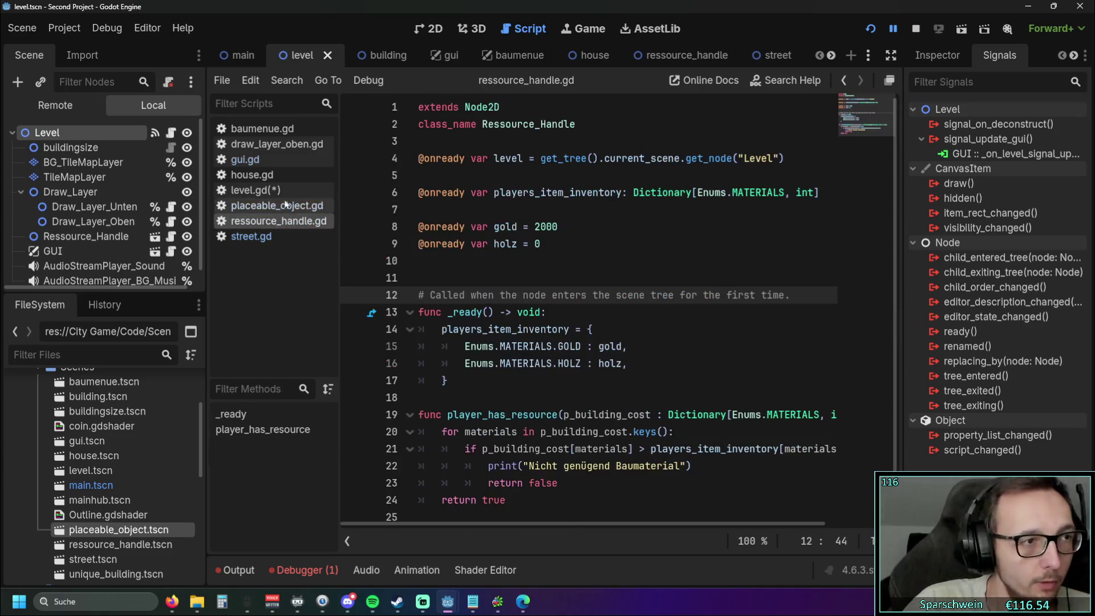
{"action": "left_click", "coordinate": [870, 28]}
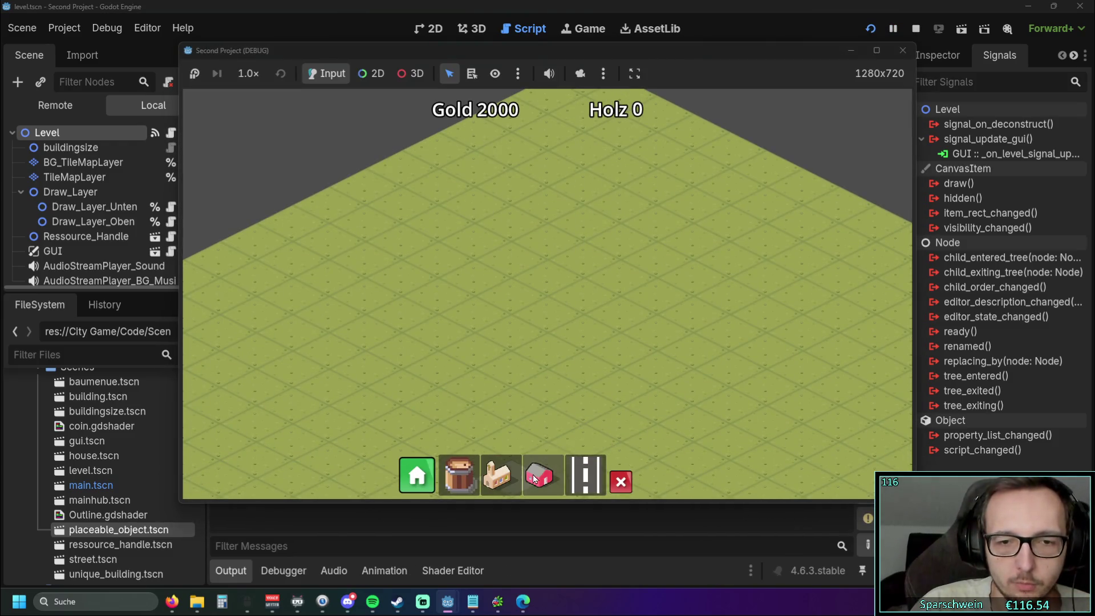
Step: Choose the house from the build bar and place it on the map
{"action": "left_click", "coordinate": [534, 479]}
{"action": "left_click", "coordinate": [539, 320]}
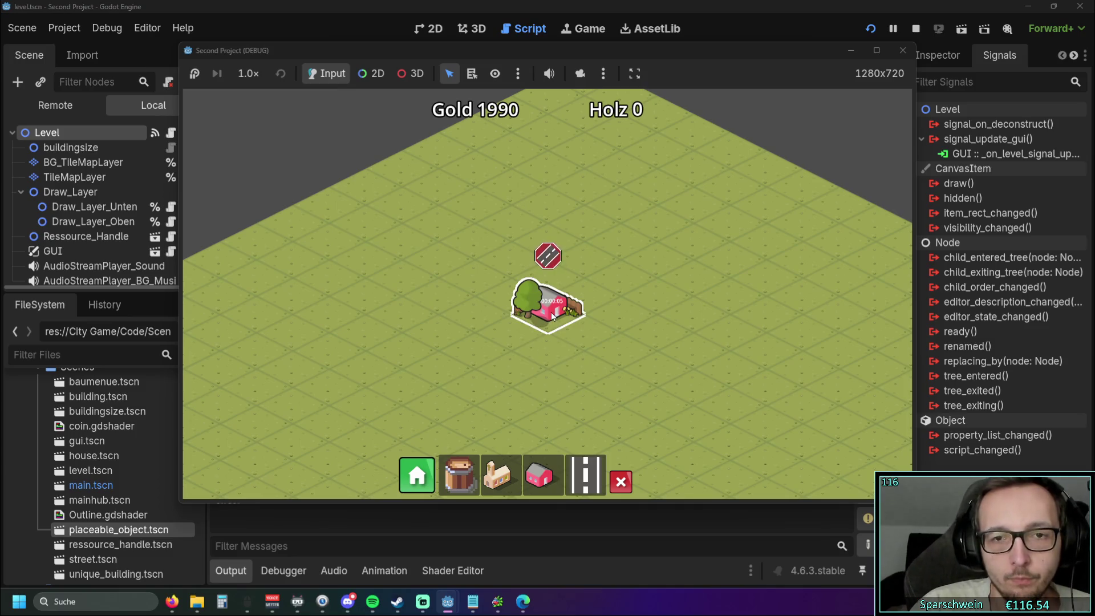
{"action": "mouse_move", "coordinate": [550, 313]}
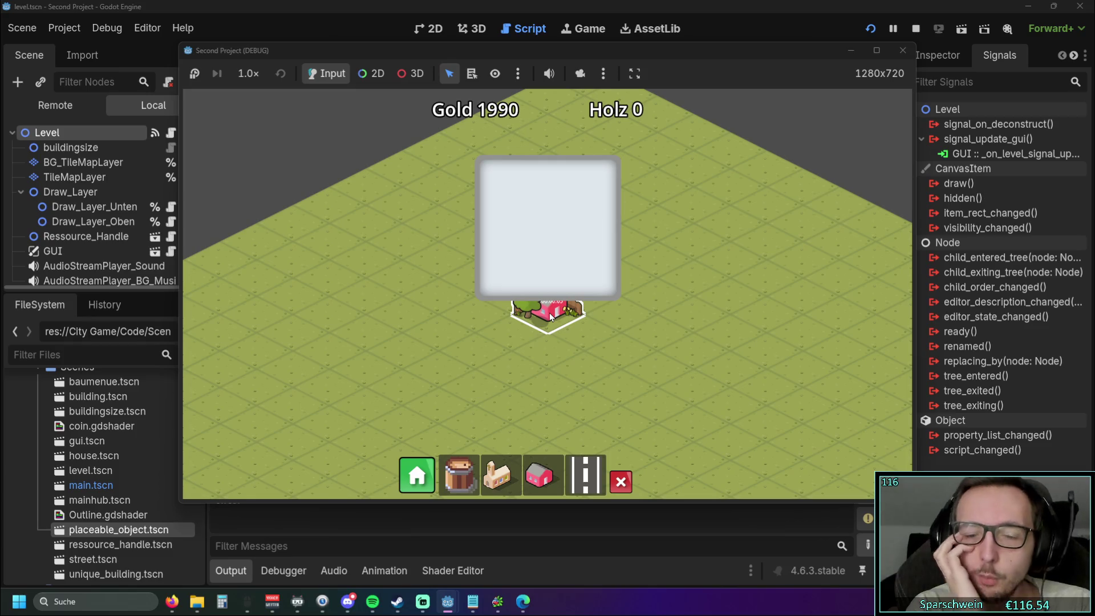
Step: Toggle the house's white info popup on and off, then stop the running game
{"action": "left_click", "coordinate": [549, 312]}
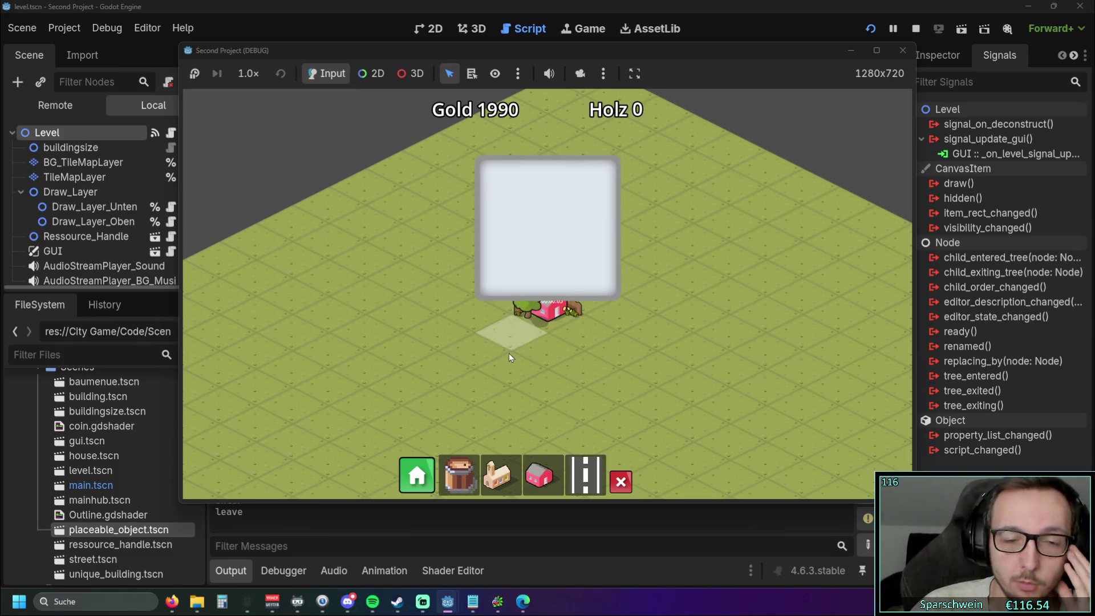
{"action": "left_click", "coordinate": [557, 321]}
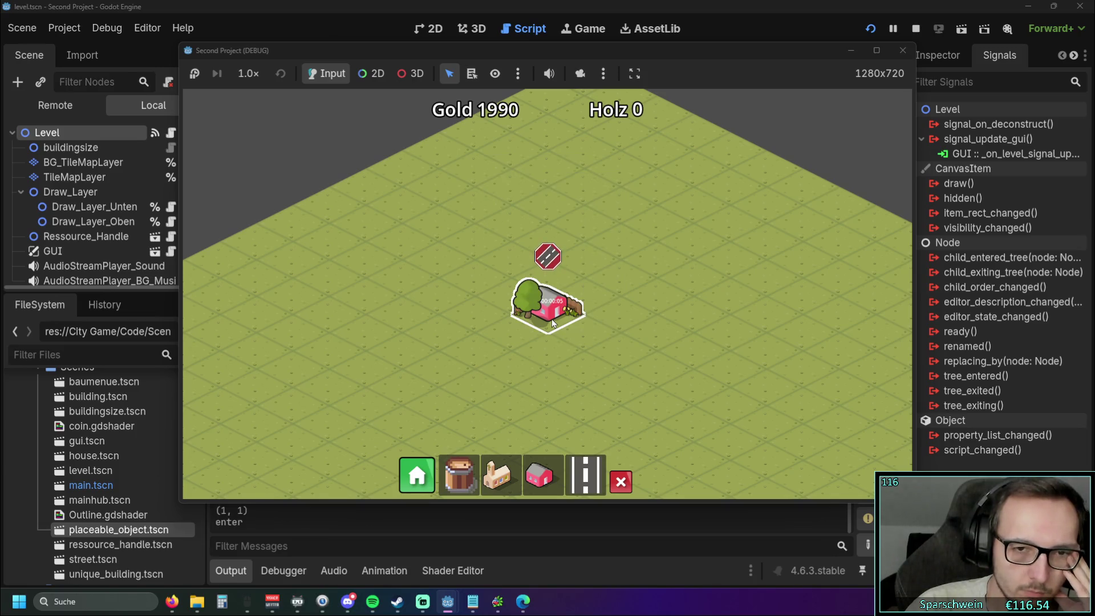
{"action": "left_click", "coordinate": [553, 323]}
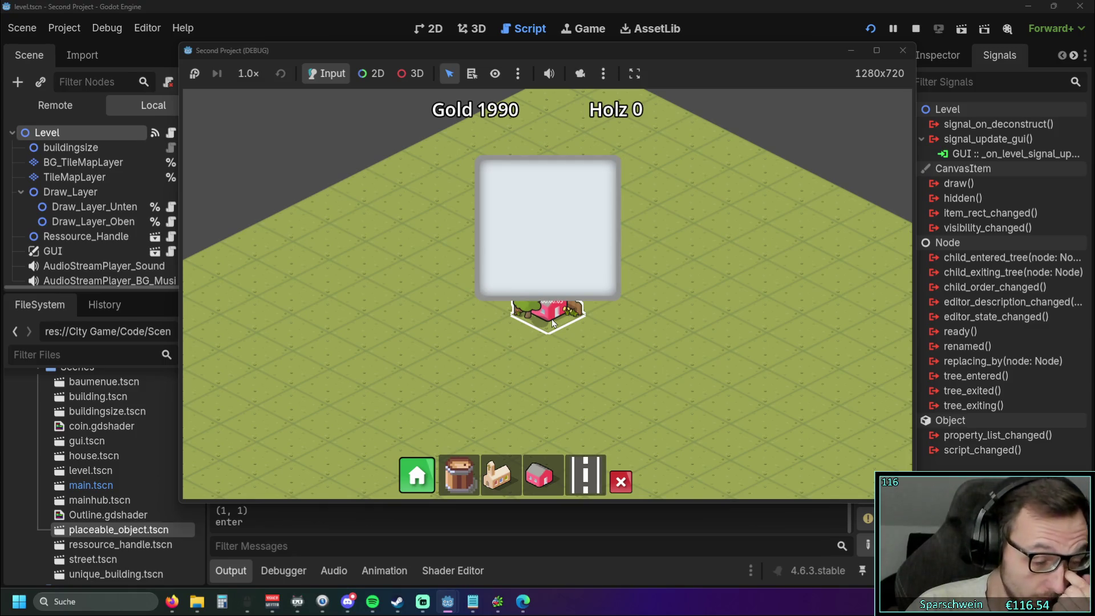
{"action": "left_click", "coordinate": [535, 328]}
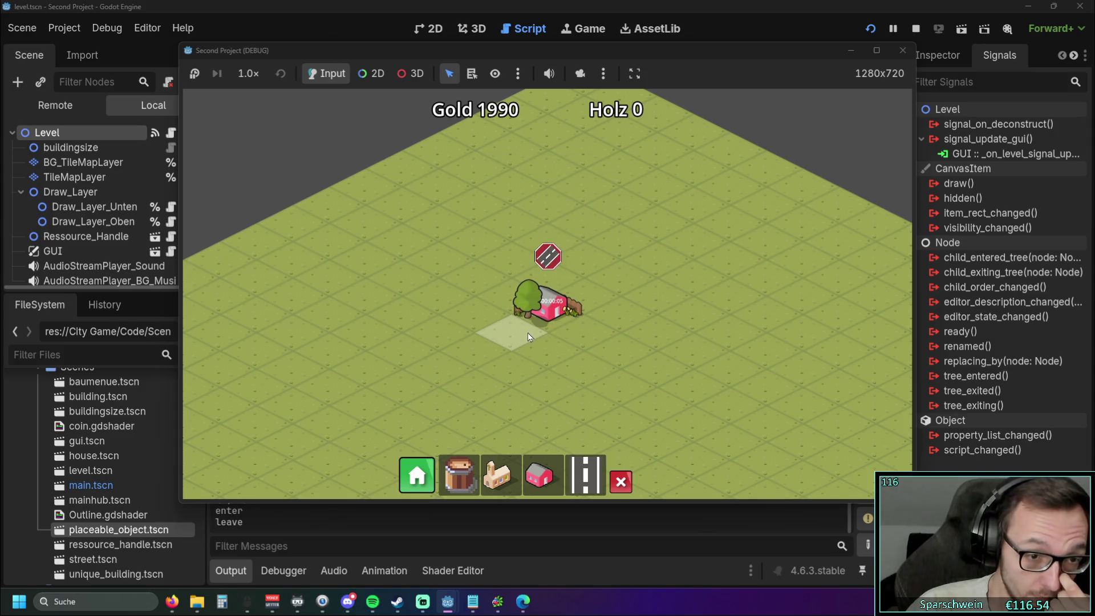
{"action": "left_click", "coordinate": [904, 51]}
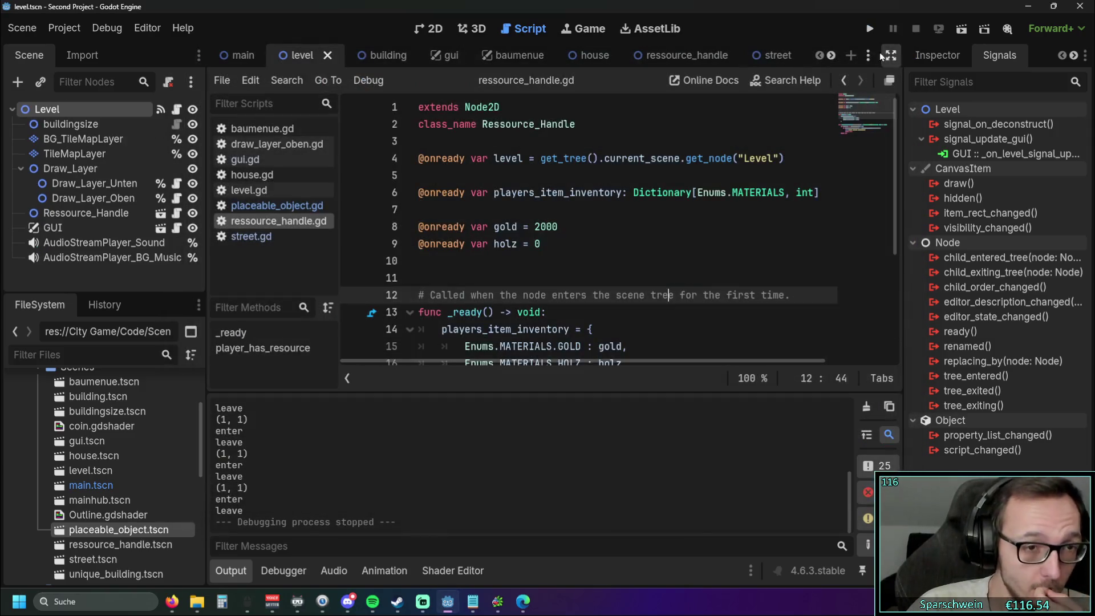
Step: Open draw_layer_oben.gd and collapse the output log to enlarge the code area
{"action": "left_click", "coordinate": [274, 205]}
{"action": "scroll", "coordinate": [346, 226], "scroll_direction": "down", "scroll_amount": 4}
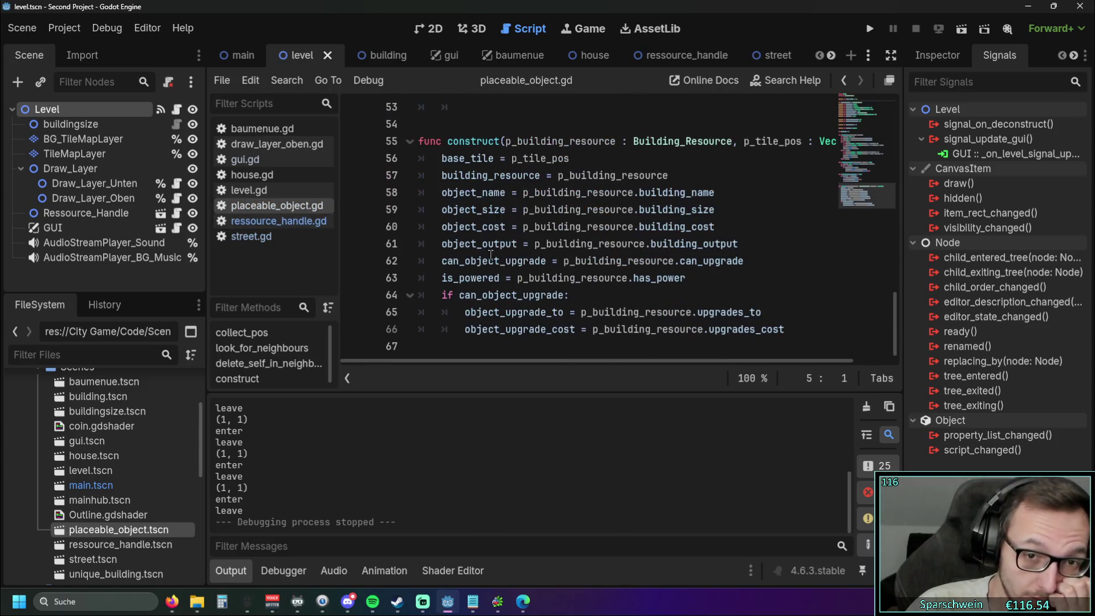
{"action": "left_click", "coordinate": [248, 189]}
{"action": "left_click", "coordinate": [275, 145]}
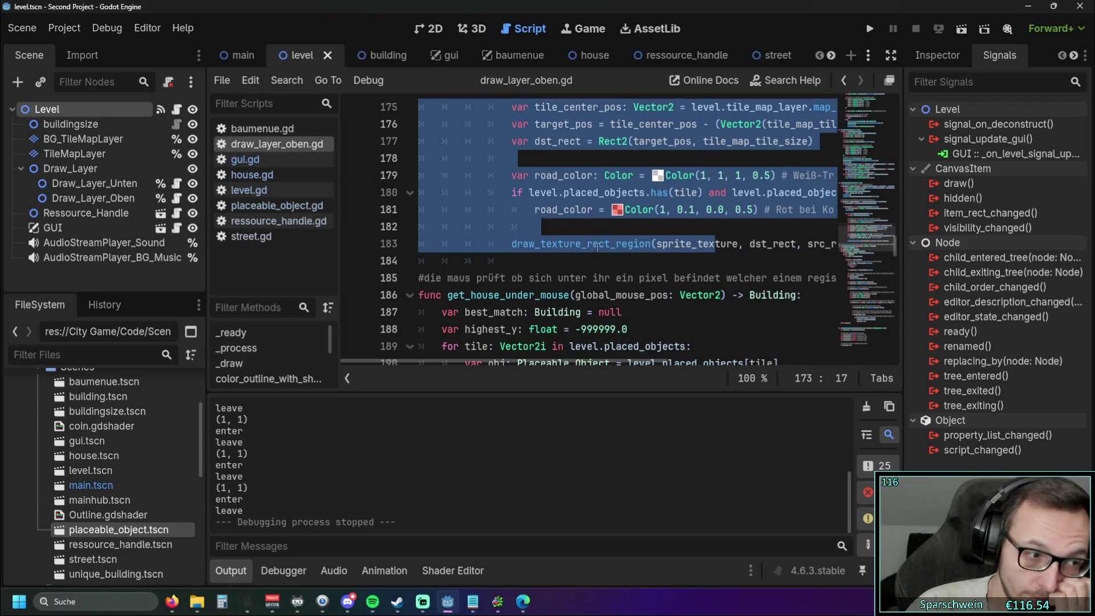
{"action": "scroll", "coordinate": [376, 251], "scroll_direction": "up", "scroll_amount": 2}
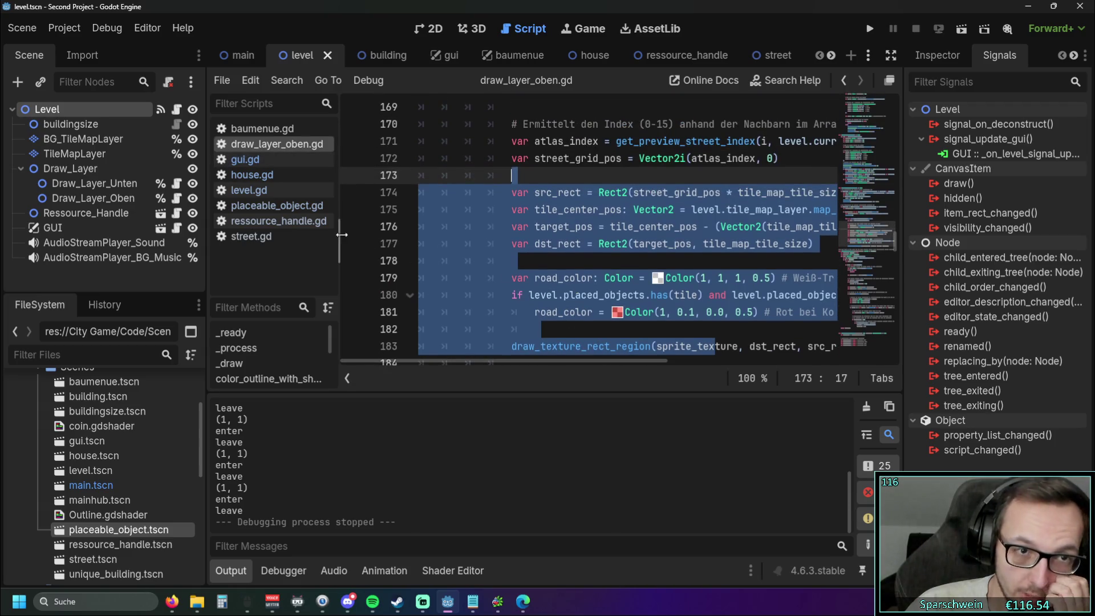
{"action": "left_click_drag", "start_coordinate": [341, 234], "coordinate": [294, 235]}
{"action": "scroll", "coordinate": [581, 239], "scroll_direction": "up", "scroll_amount": 4}
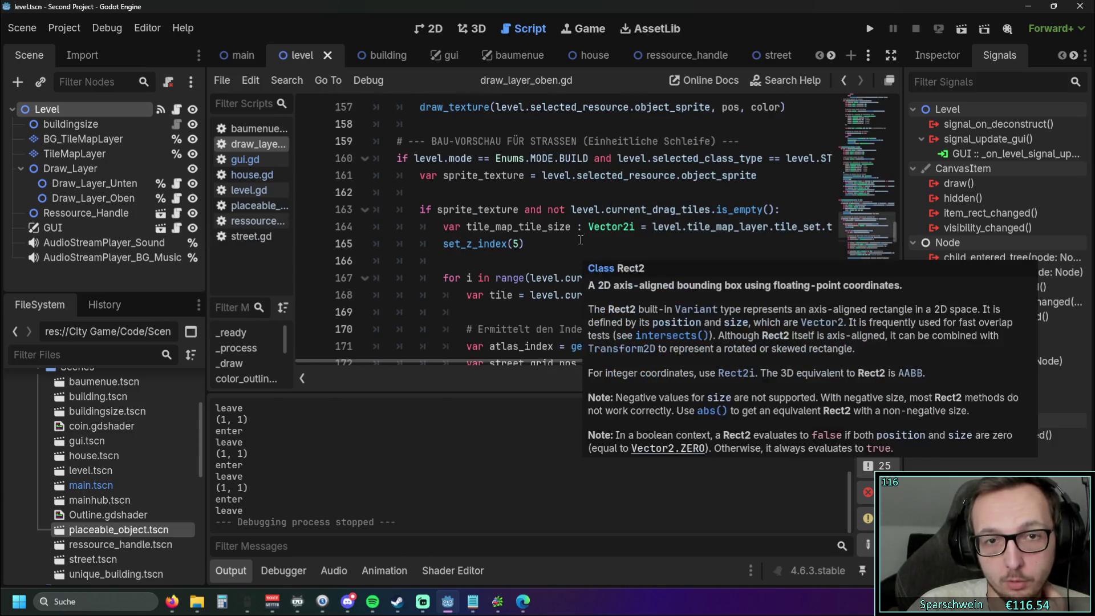
{"action": "left_click", "coordinate": [577, 240]}
{"action": "key", "text": "ctrl+j"}
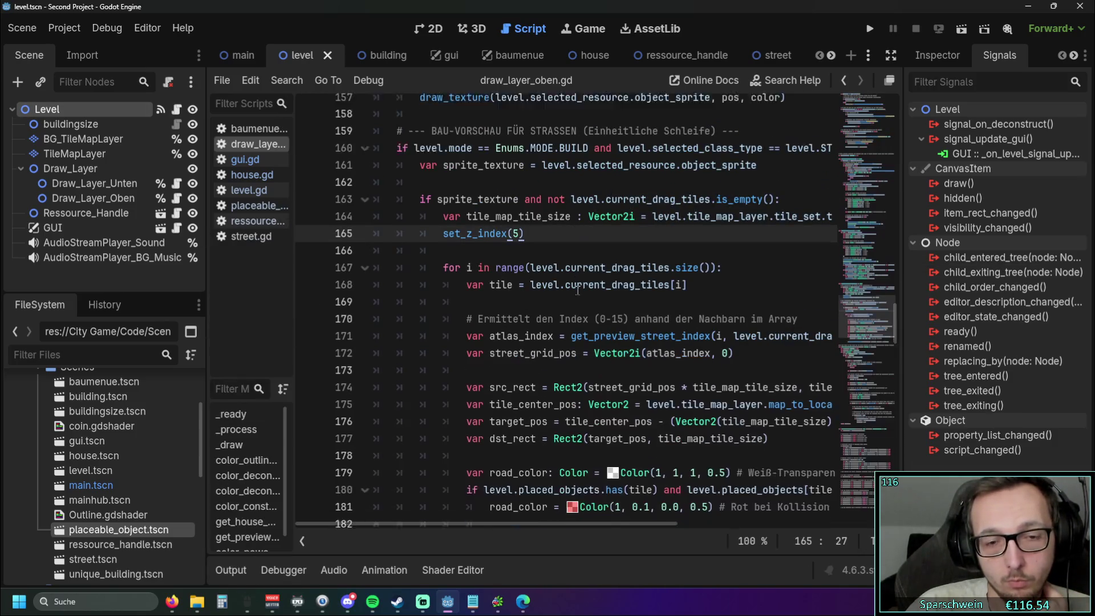
Step: Select and review the get_house_under_mouse function through line 231
{"action": "scroll", "coordinate": [572, 284], "scroll_direction": "down", "scroll_amount": 8}
{"action": "scroll", "coordinate": [572, 283], "scroll_direction": "down", "scroll_amount": 6}
{"action": "scroll", "coordinate": [572, 284], "scroll_direction": "up", "scroll_amount": 5}
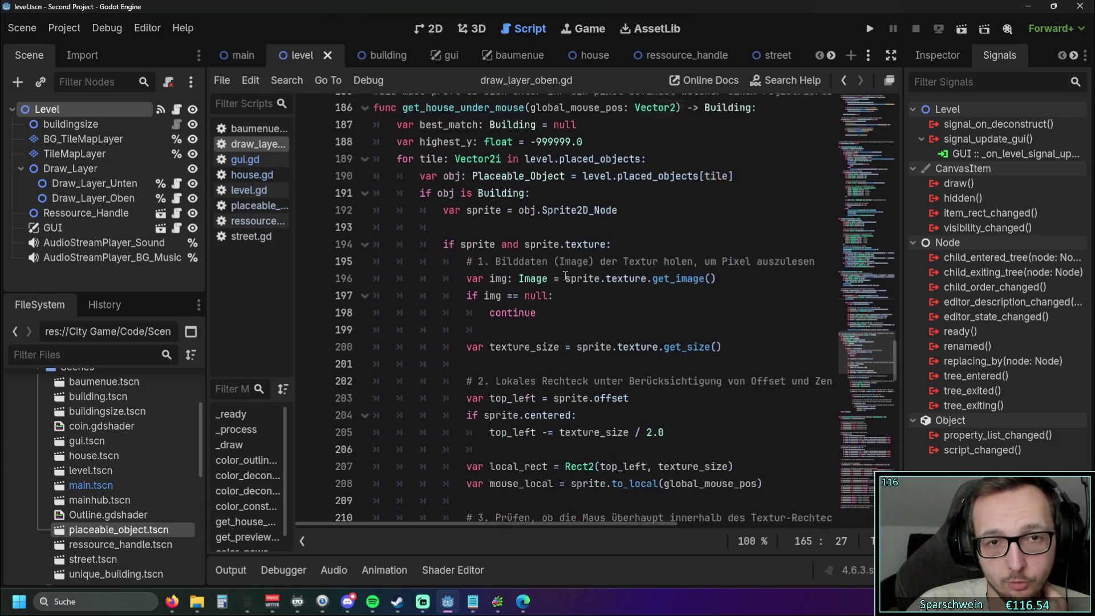
{"action": "mouse_move", "coordinate": [375, 141]}
{"action": "left_mouse_down"}
{"action": "mouse_move", "coordinate": [570, 165]}
{"action": "mouse_move", "coordinate": [627, 516]}
{"action": "mouse_move", "coordinate": [653, 380]}
{"action": "left_mouse_up"}
{"action": "left_click", "coordinate": [757, 405], "text": "shift"}
{"action": "scroll", "coordinate": [691, 373], "scroll_direction": "up", "scroll_amount": 10}
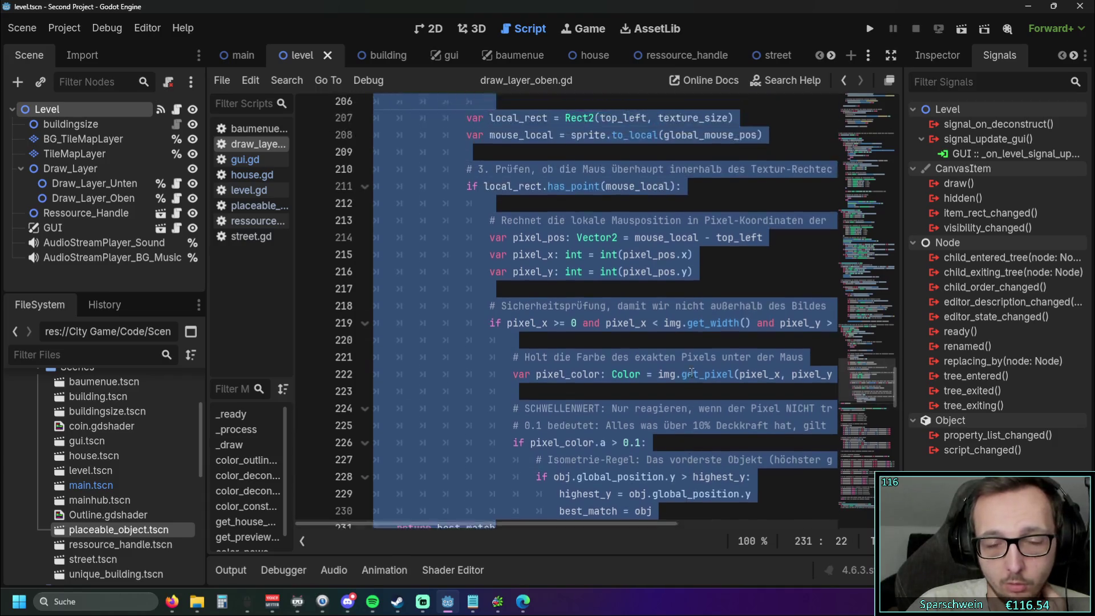
{"action": "scroll", "coordinate": [691, 374], "scroll_direction": "up", "scroll_amount": 3}
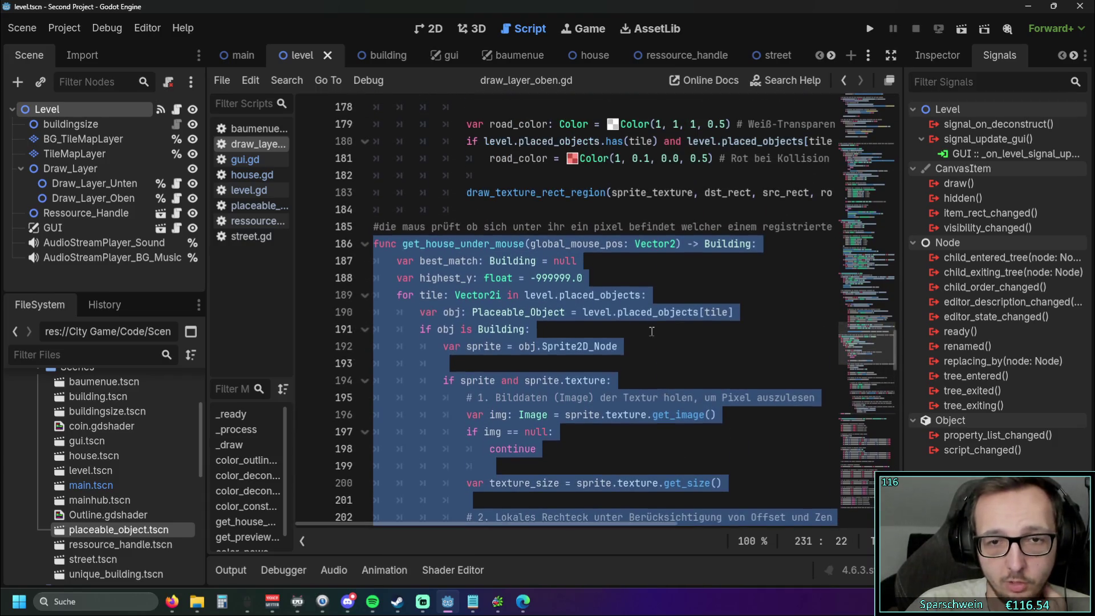
{"action": "left_click", "coordinate": [634, 228]}
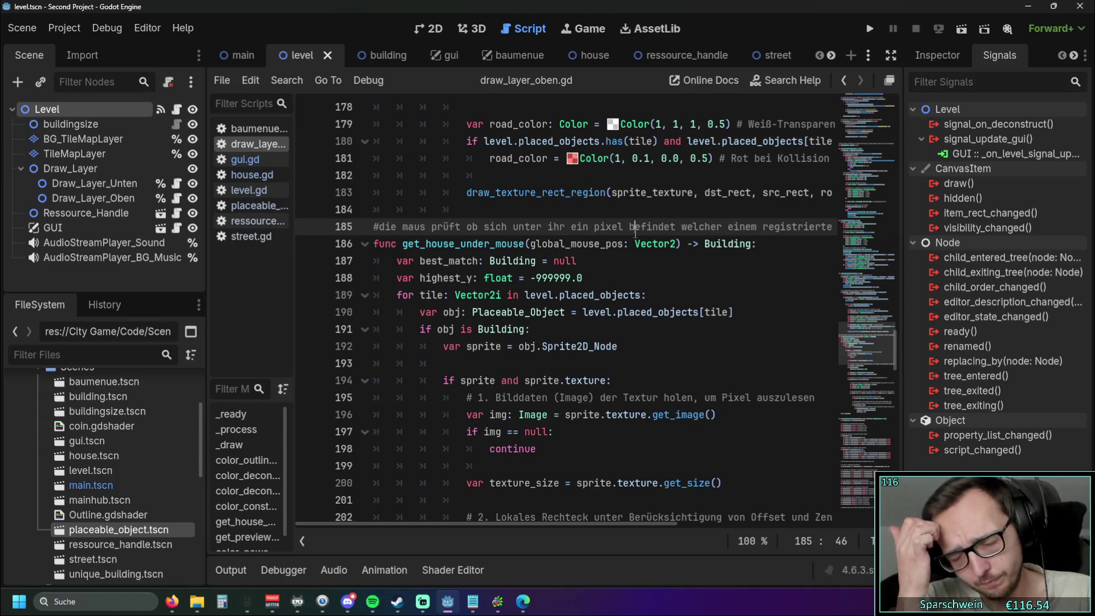
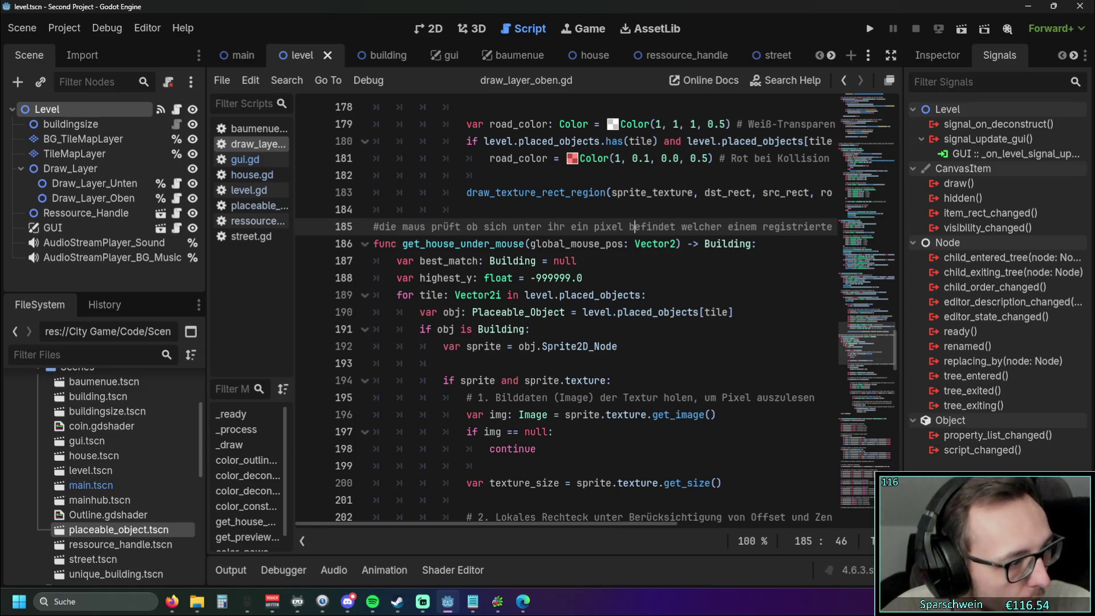
Step: In the browser, play the Godot 4 Message Bus Pattern tutorial in theater view
{"action": "key", "text": "alt+Tab"}
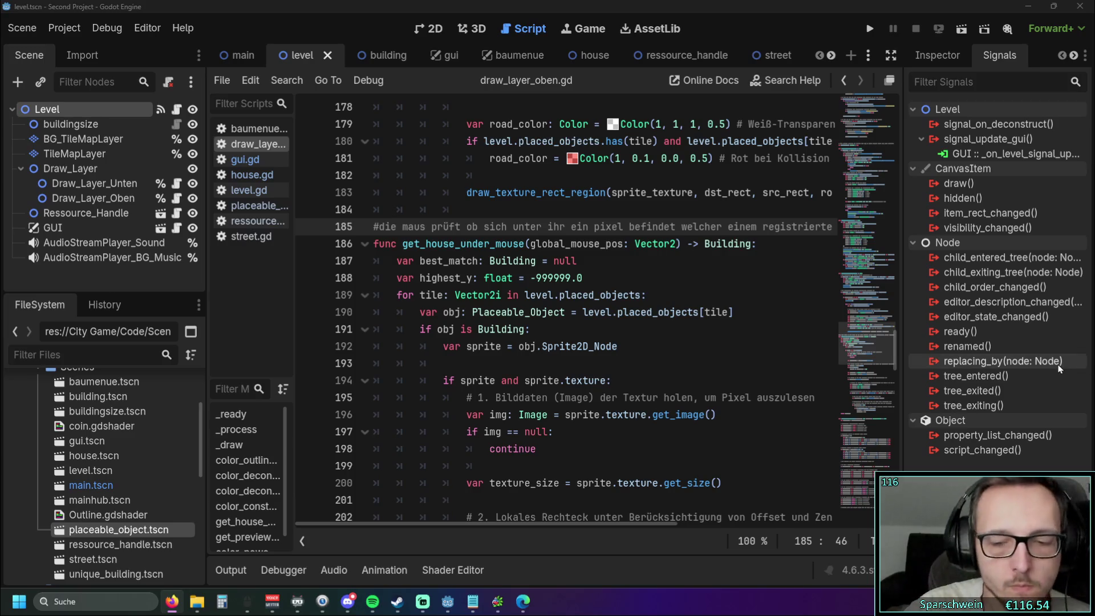
{"action": "mouse_move", "coordinate": [1055, 365]}
{"action": "key", "text": "alt+Tab"}
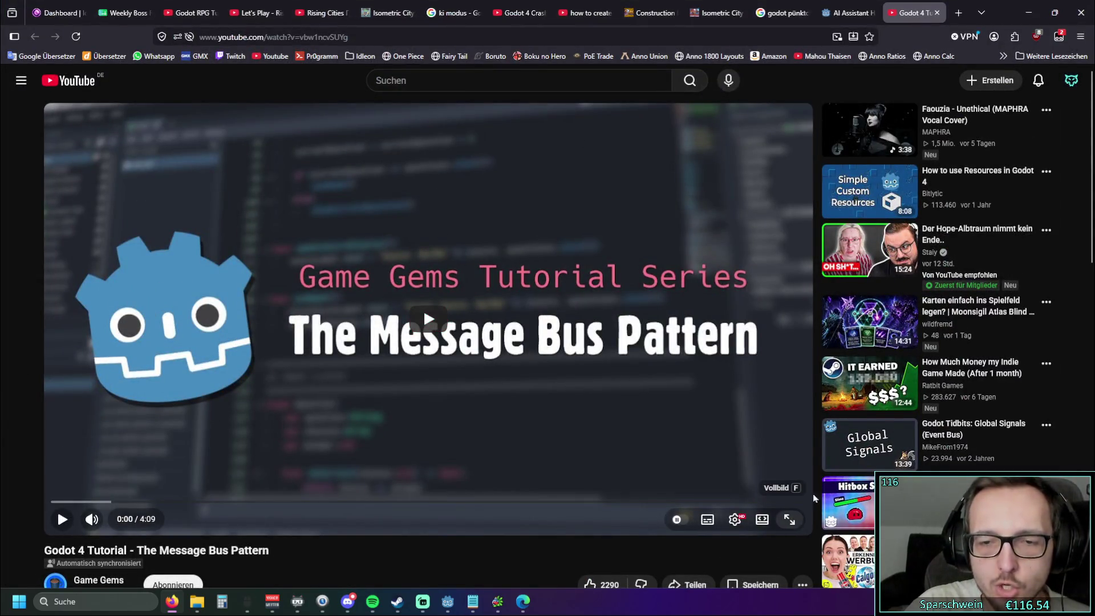
{"action": "left_click", "coordinate": [762, 519]}
{"action": "left_click", "coordinate": [371, 423]}
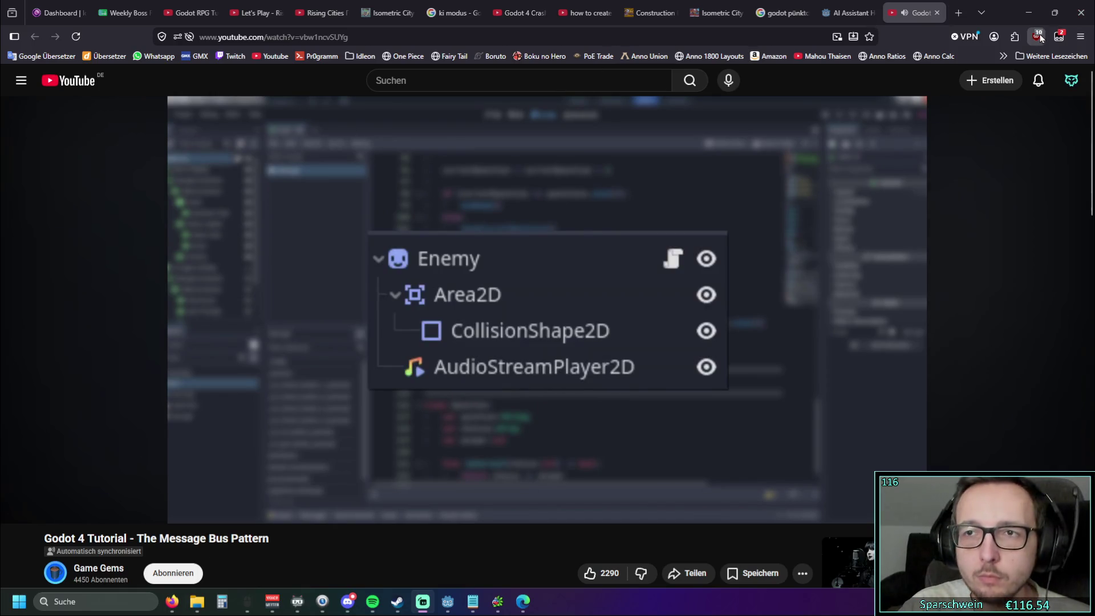
Step: Boost the video volume to 200% with Sound Booster and rewind to 0:04
{"action": "left_click", "coordinate": [1014, 37]}
{"action": "left_click", "coordinate": [905, 137]}
{"action": "left_click_drag", "start_coordinate": [878, 235], "coordinate": [907, 233]}
{"action": "left_click", "coordinate": [343, 263]}
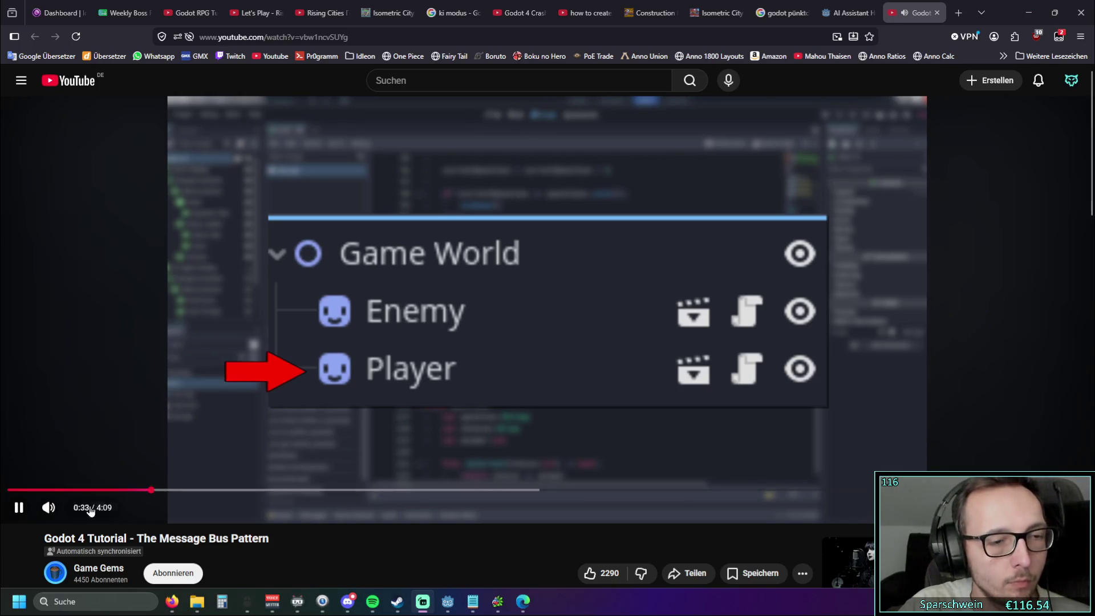
{"action": "left_click_drag", "start_coordinate": [63, 490], "coordinate": [8, 490]}
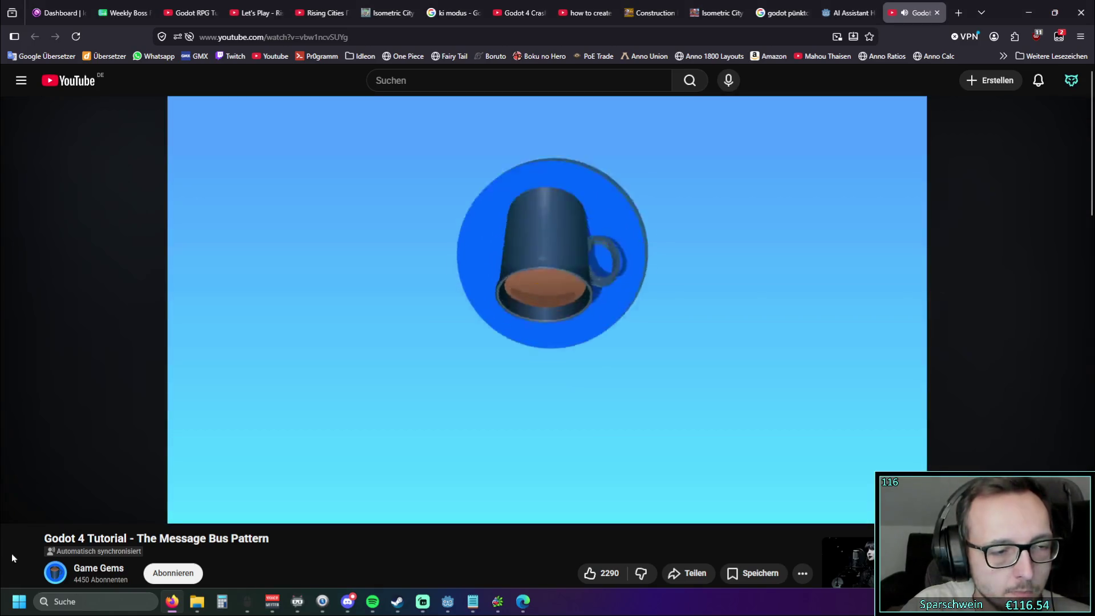